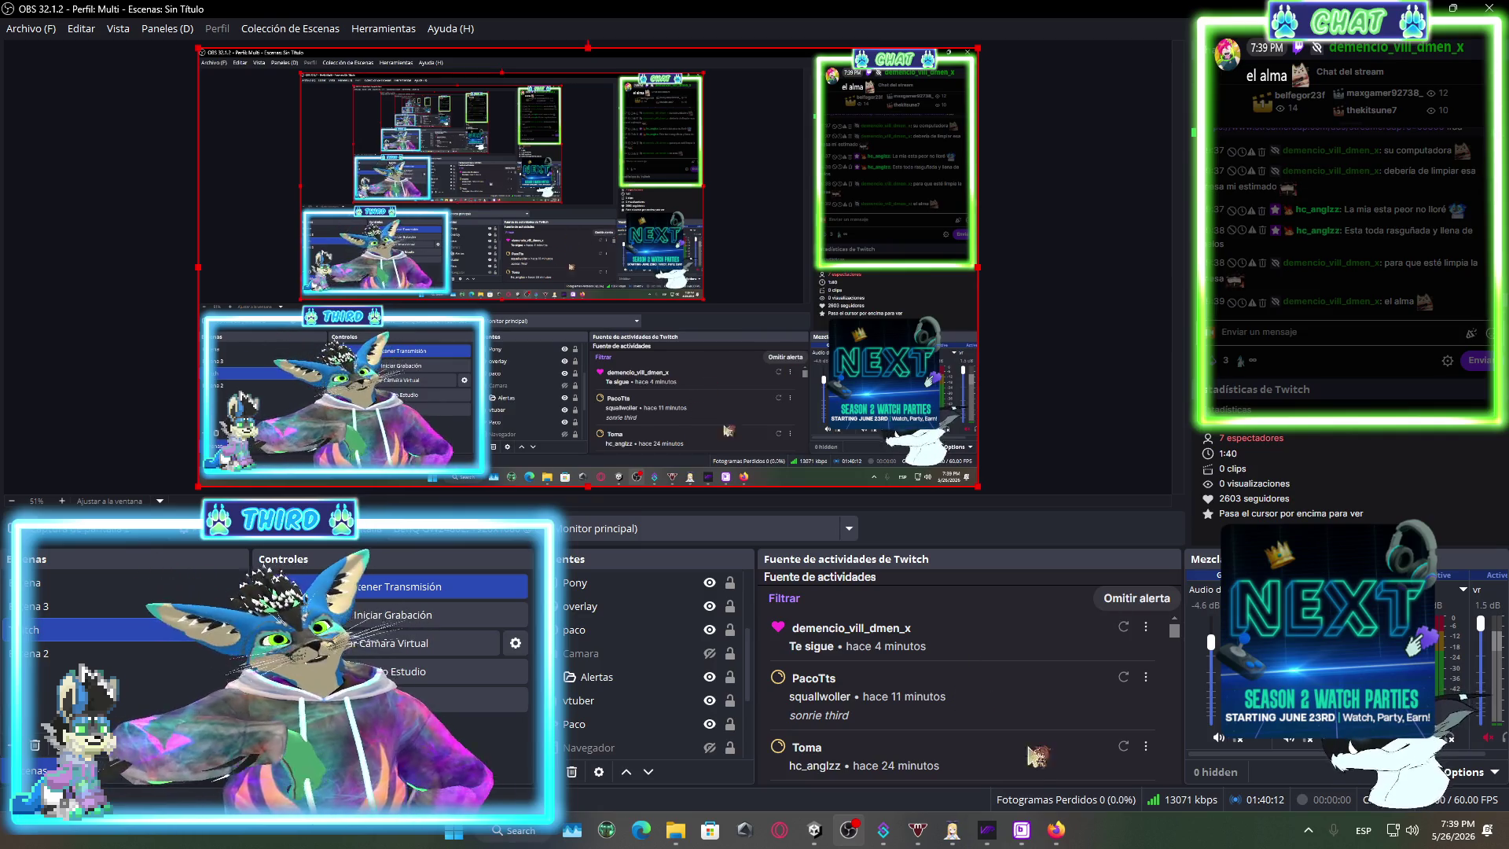
Bring the Unity editor, showing the failed avatar build, back to the front.
{"action": "left_click", "coordinate": [817, 831]}
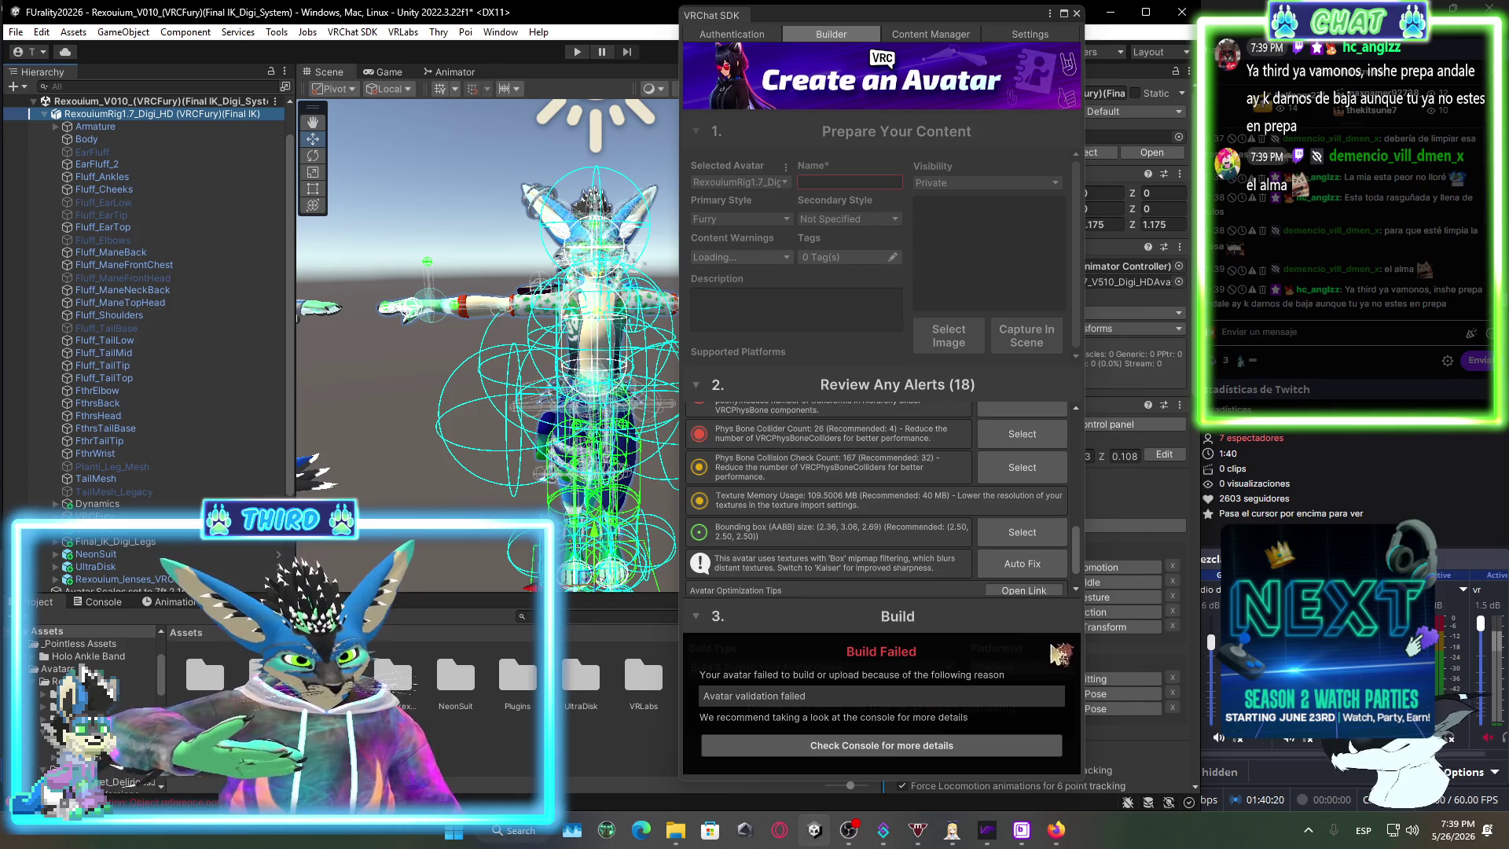
Dismiss the Build Failed notice, glance at Content Manager, then open the Selected Avatar list.
{"action": "left_click", "coordinate": [1055, 651]}
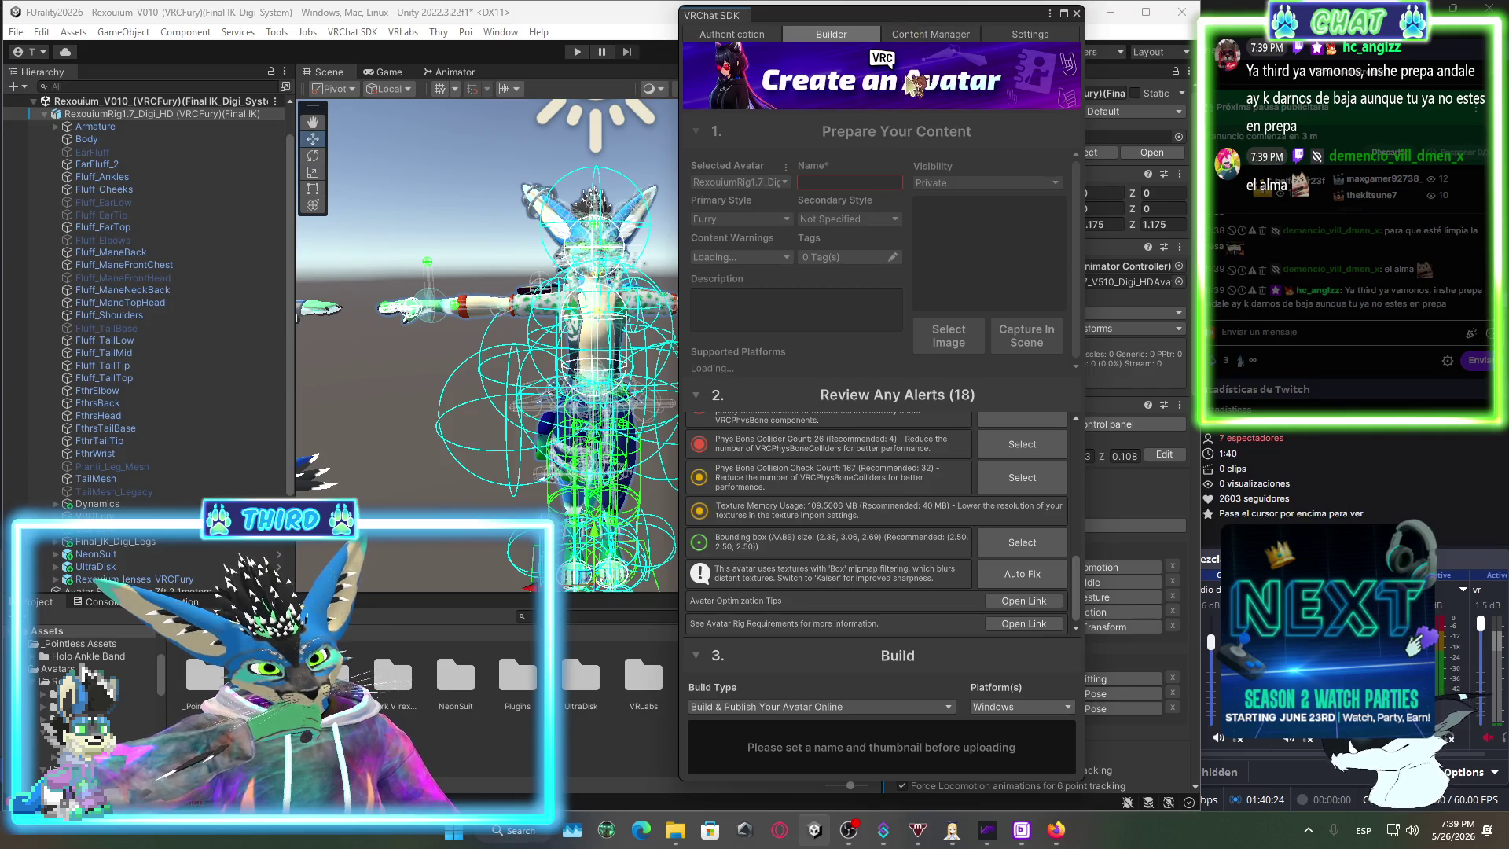
{"action": "left_click", "coordinate": [909, 35]}
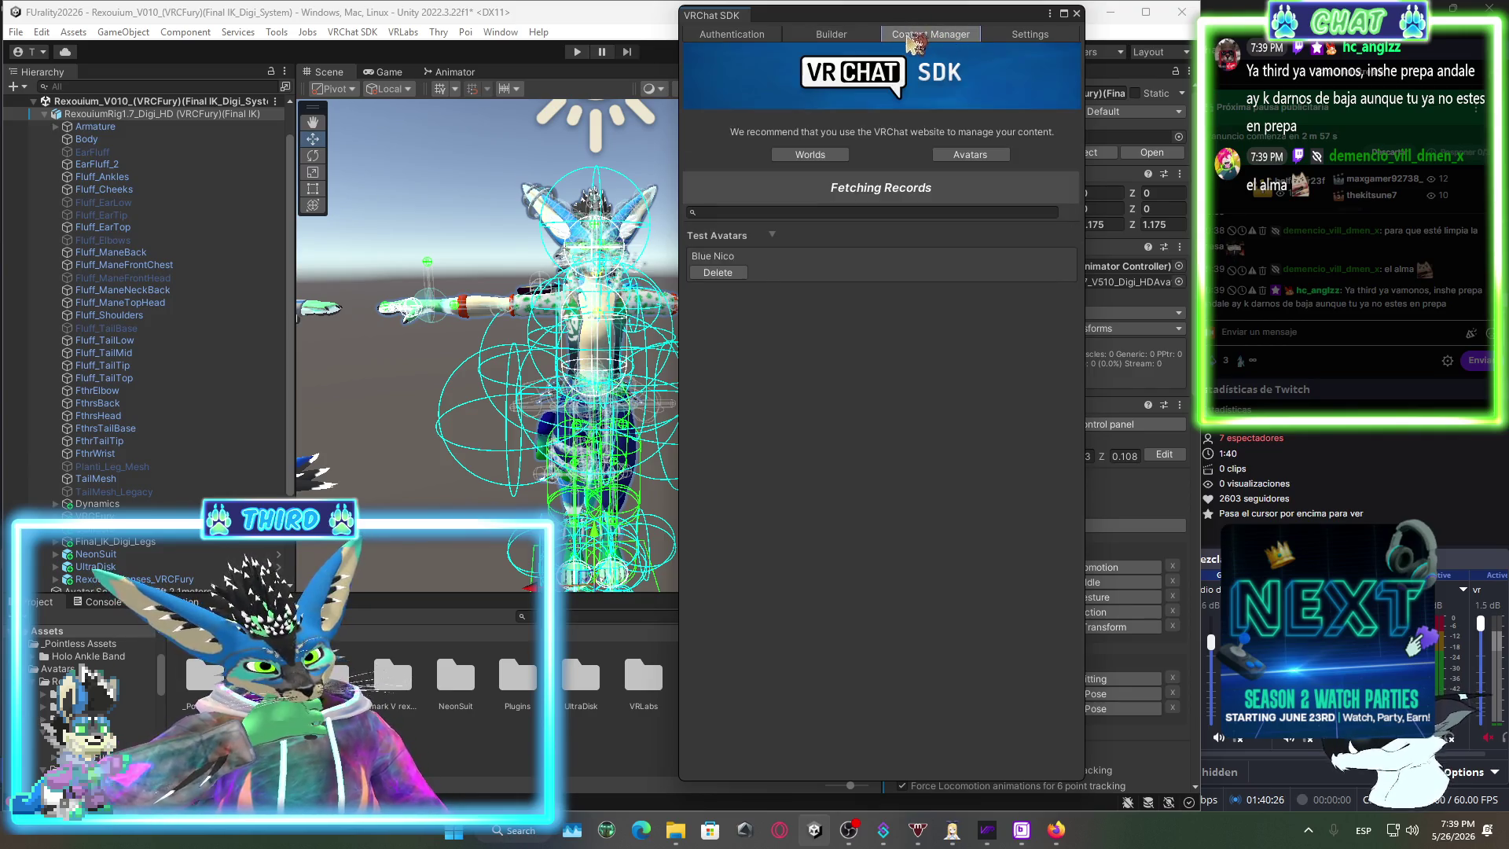
{"action": "left_click", "coordinate": [831, 34]}
{"action": "left_click", "coordinate": [786, 182]}
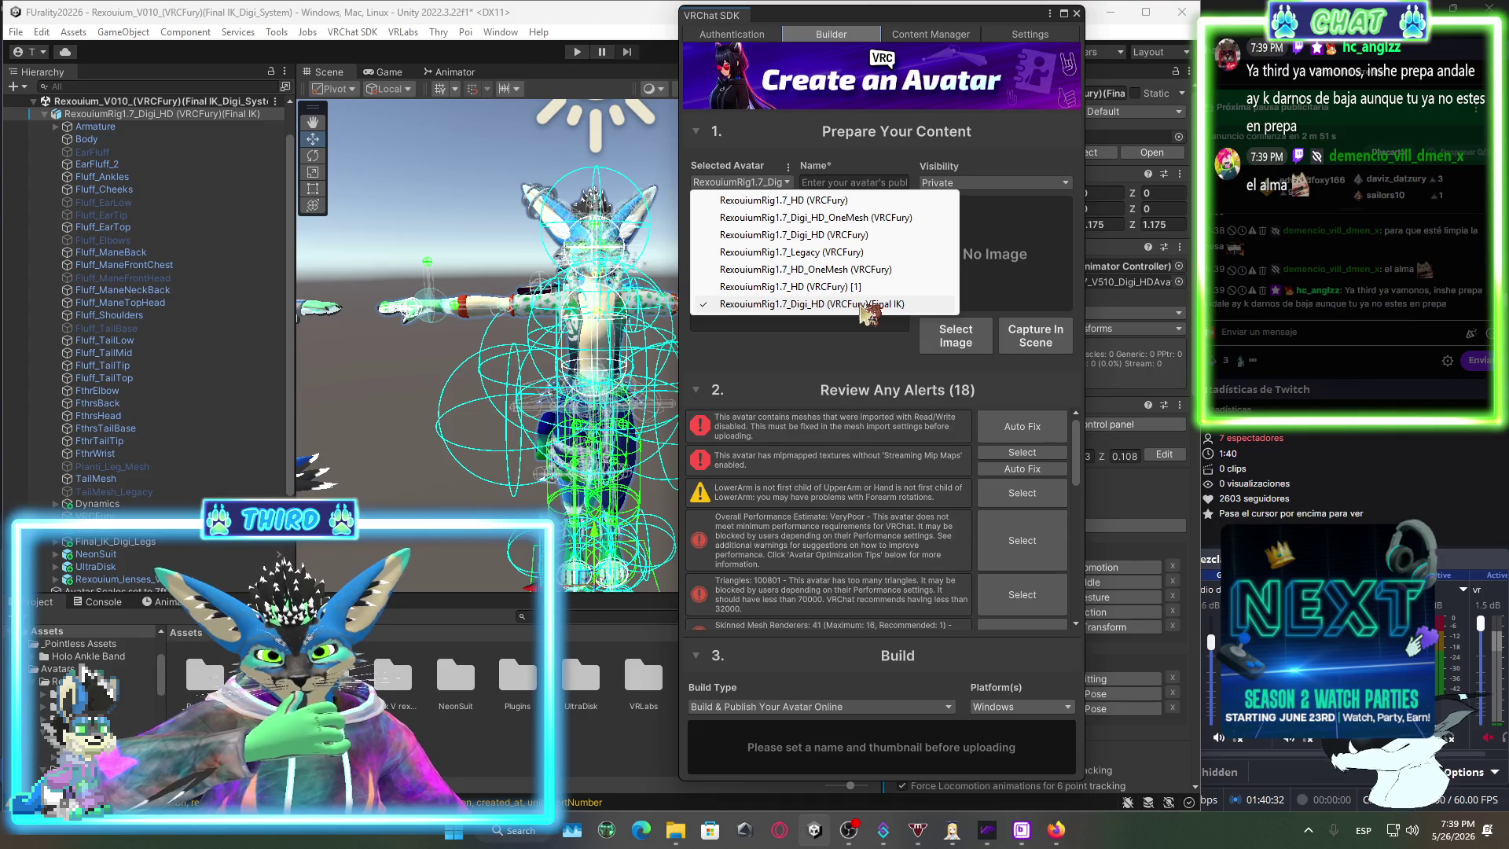
Keep the current avatar and set the portrait painting PNG as its thumbnail.
{"action": "left_click", "coordinate": [867, 304]}
{"action": "left_click", "coordinate": [871, 184]}
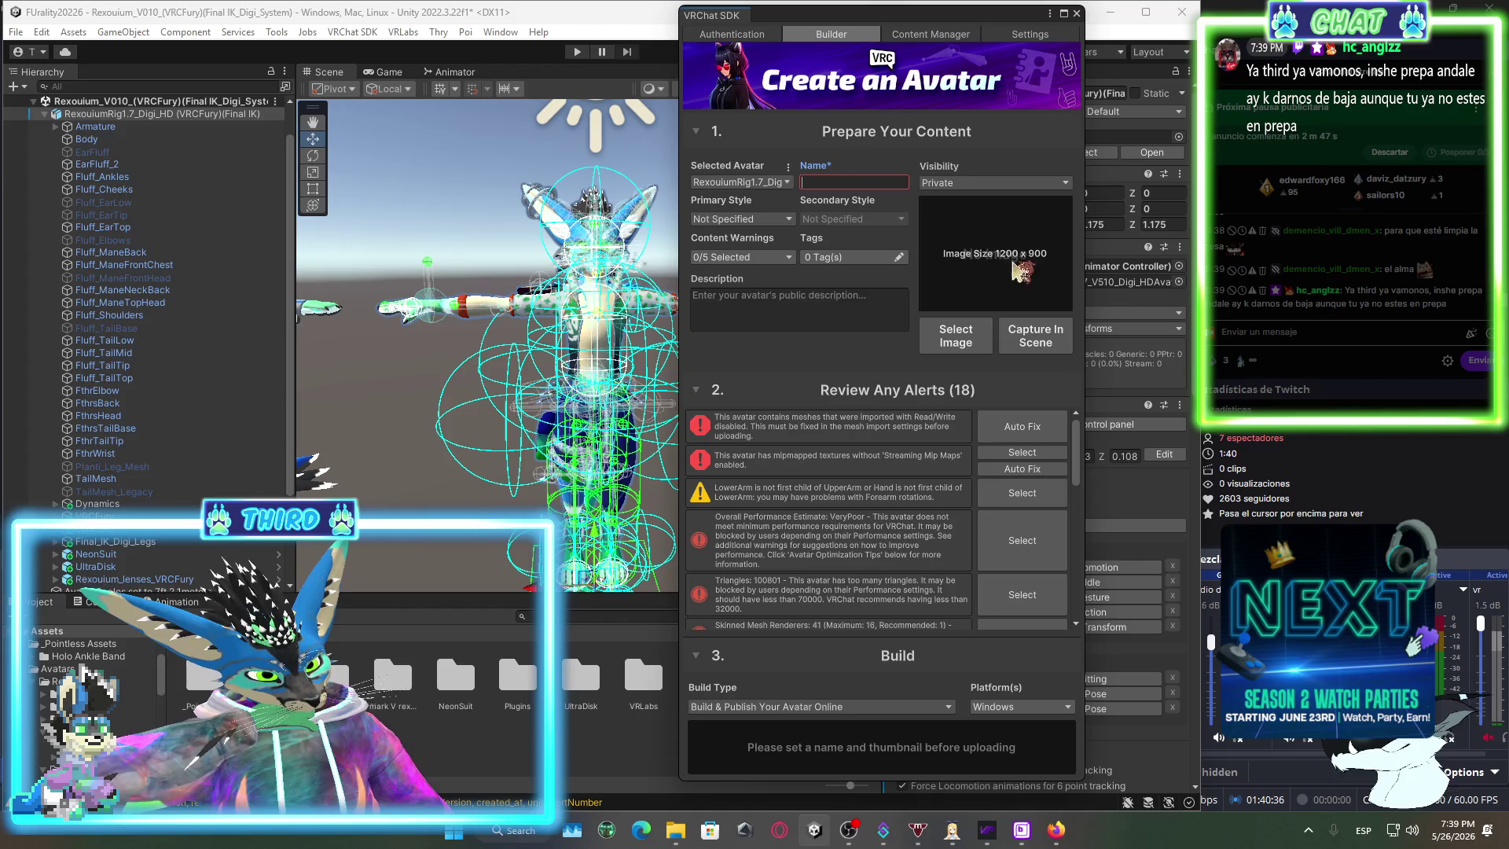
{"action": "left_click", "coordinate": [1034, 334]}
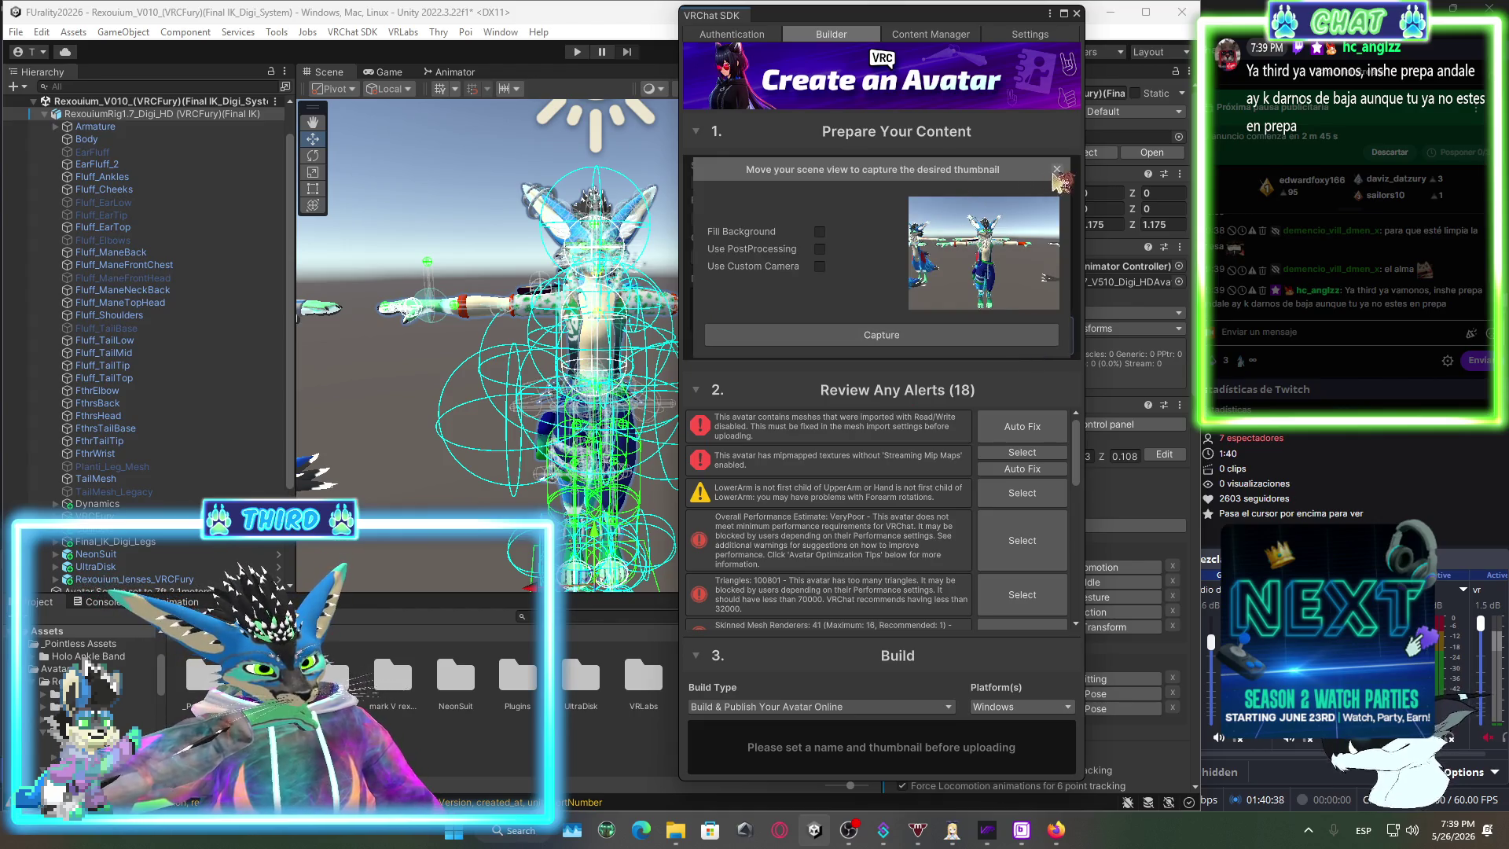
{"action": "left_click", "coordinate": [1057, 169]}
{"action": "left_click", "coordinate": [954, 332]}
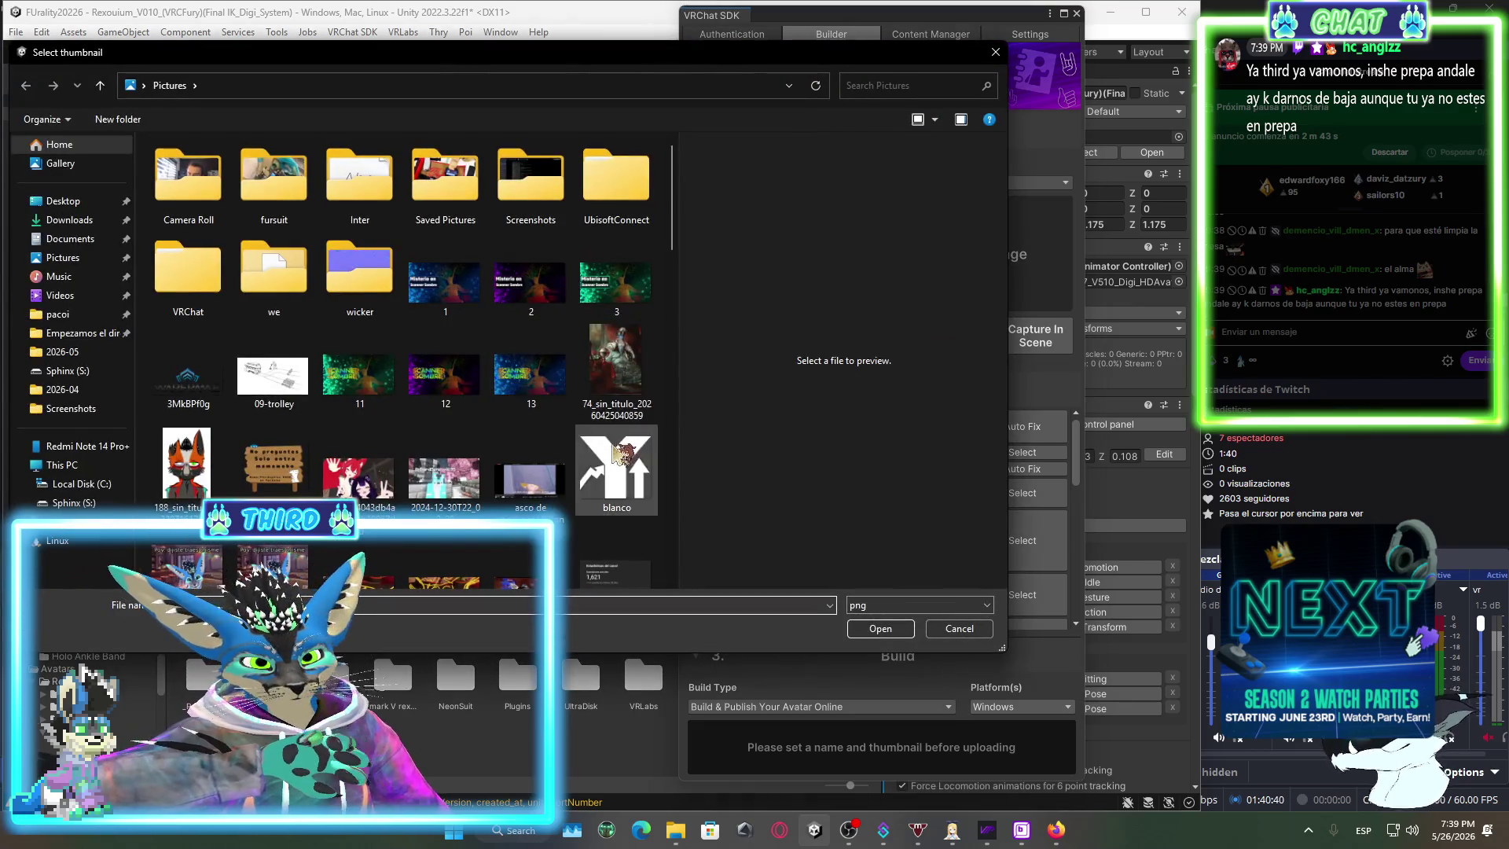
{"action": "left_click", "coordinate": [616, 356]}
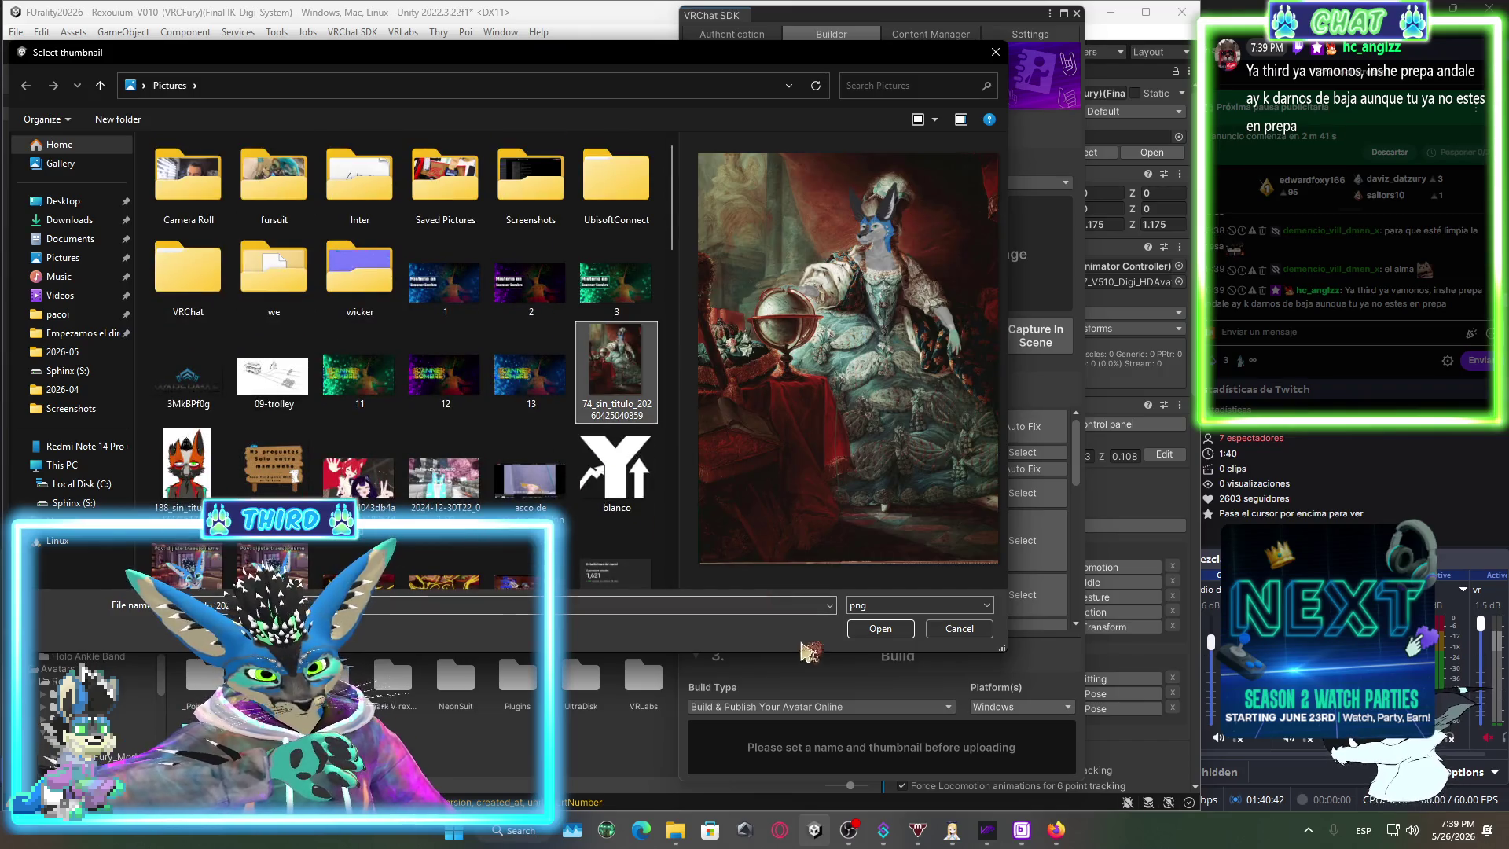
{"action": "left_click", "coordinate": [856, 628]}
Name the avatar 'Furalityultra', set Primary Style to Furry, and start Build & Publish.
{"action": "left_click", "coordinate": [877, 182]}
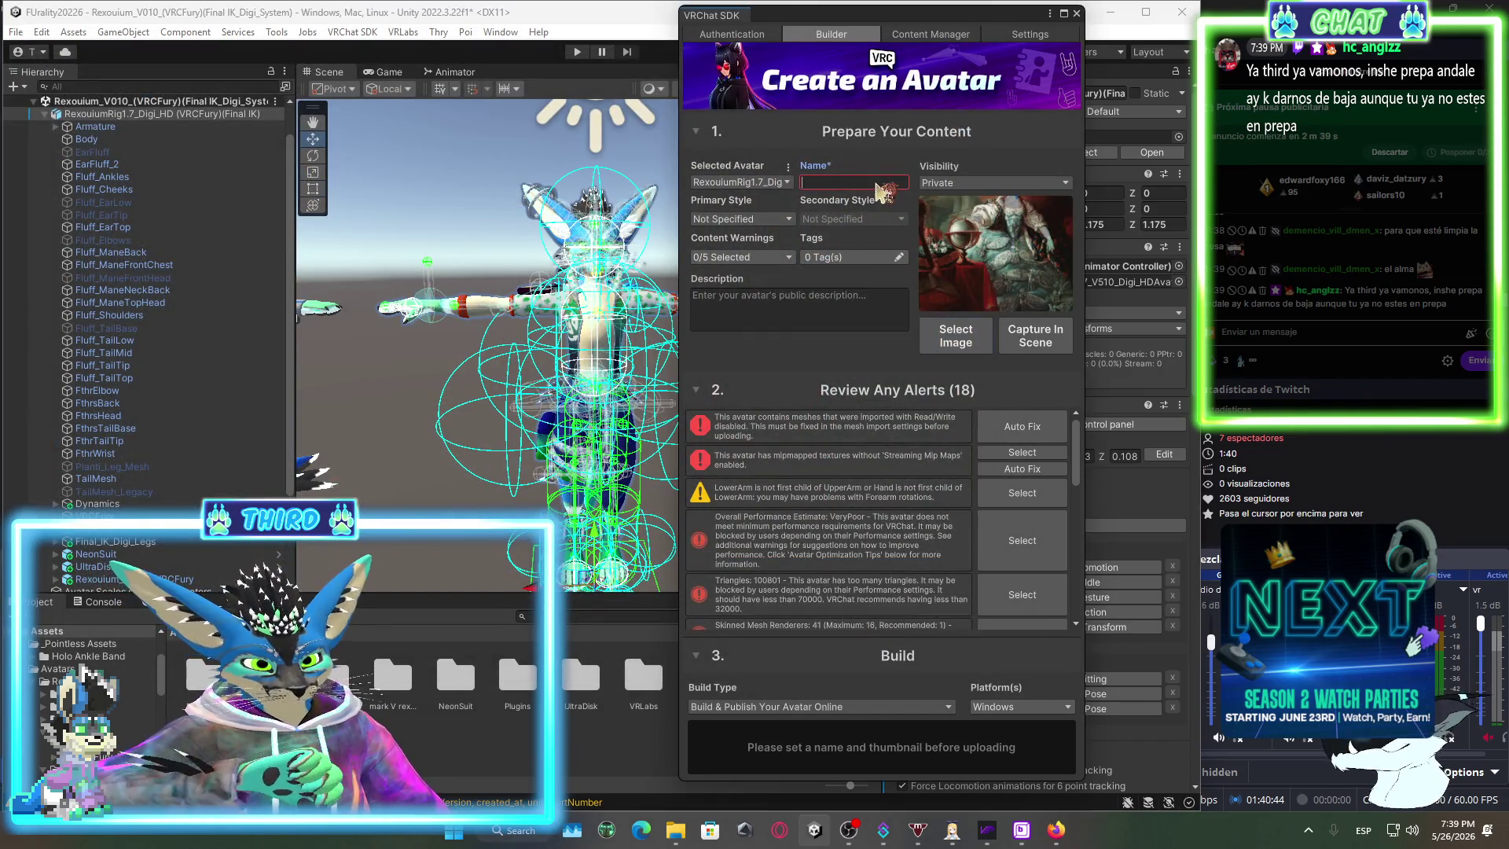
{"action": "type", "text": "Fu"}
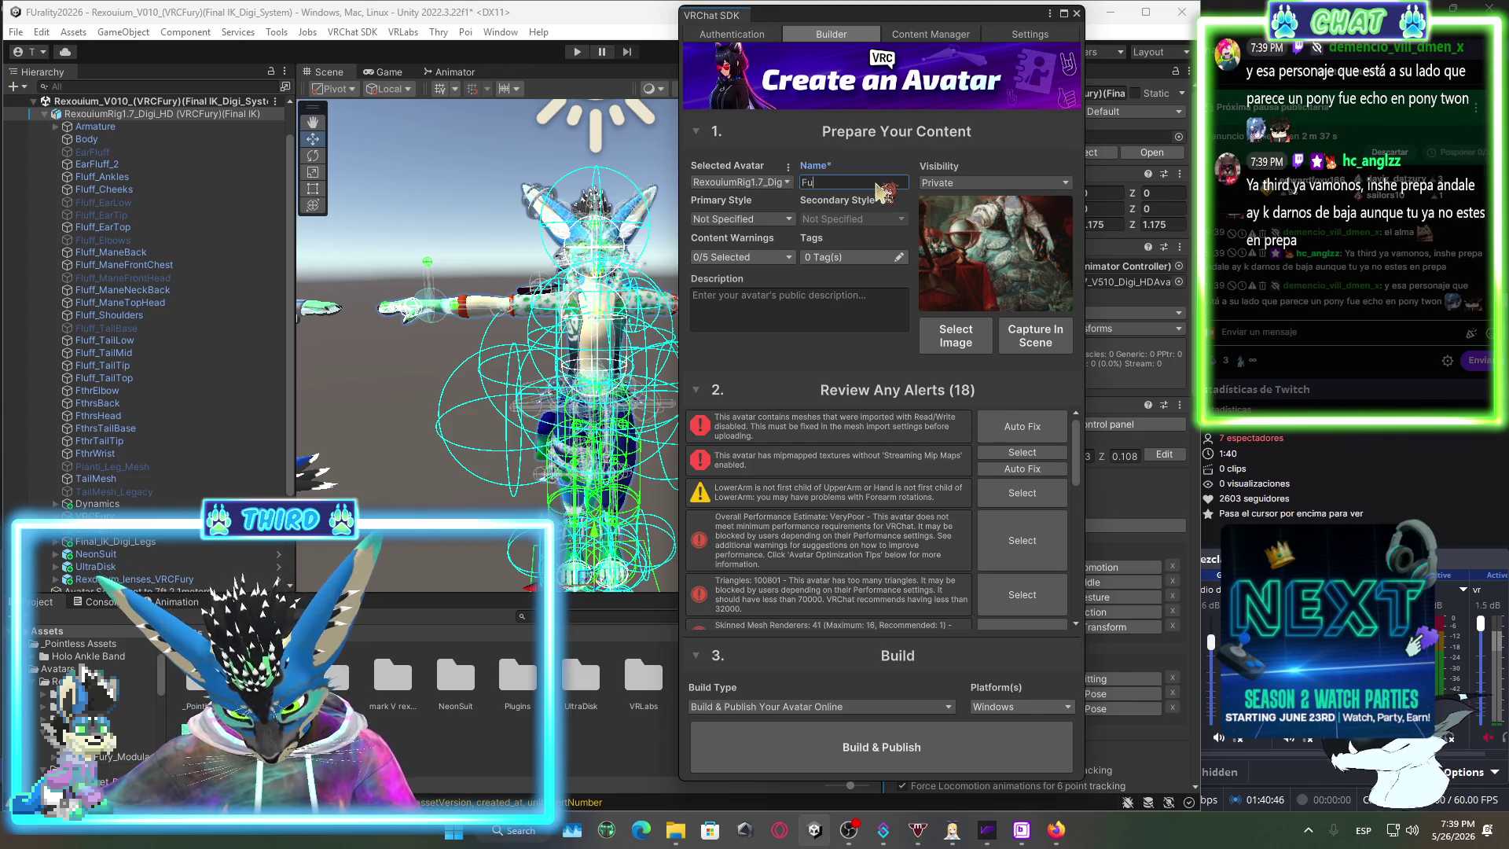
{"action": "type", "text": "ralityul"}
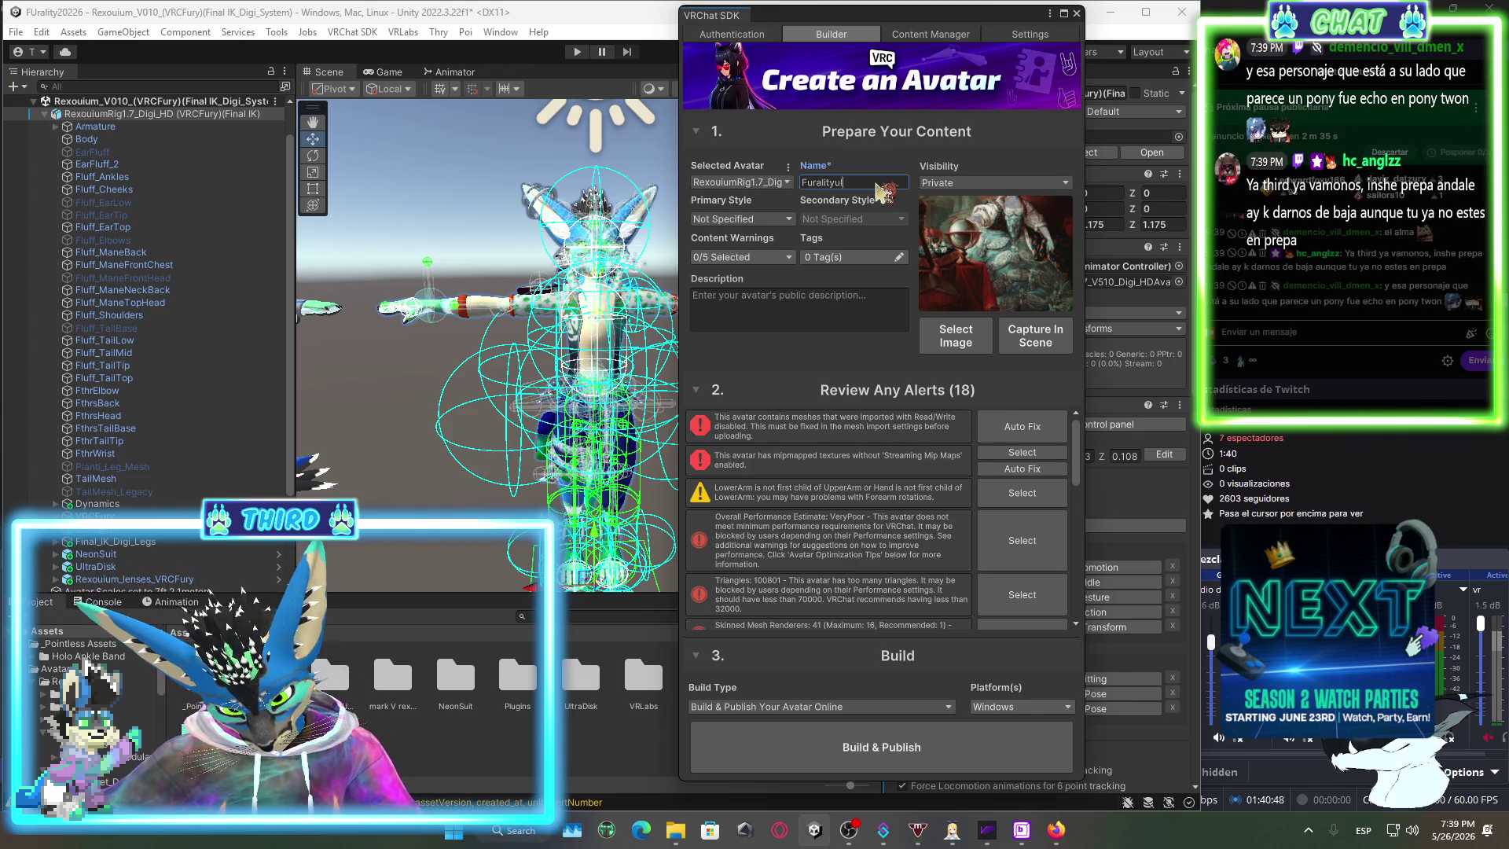
{"action": "type", "text": "tra"}
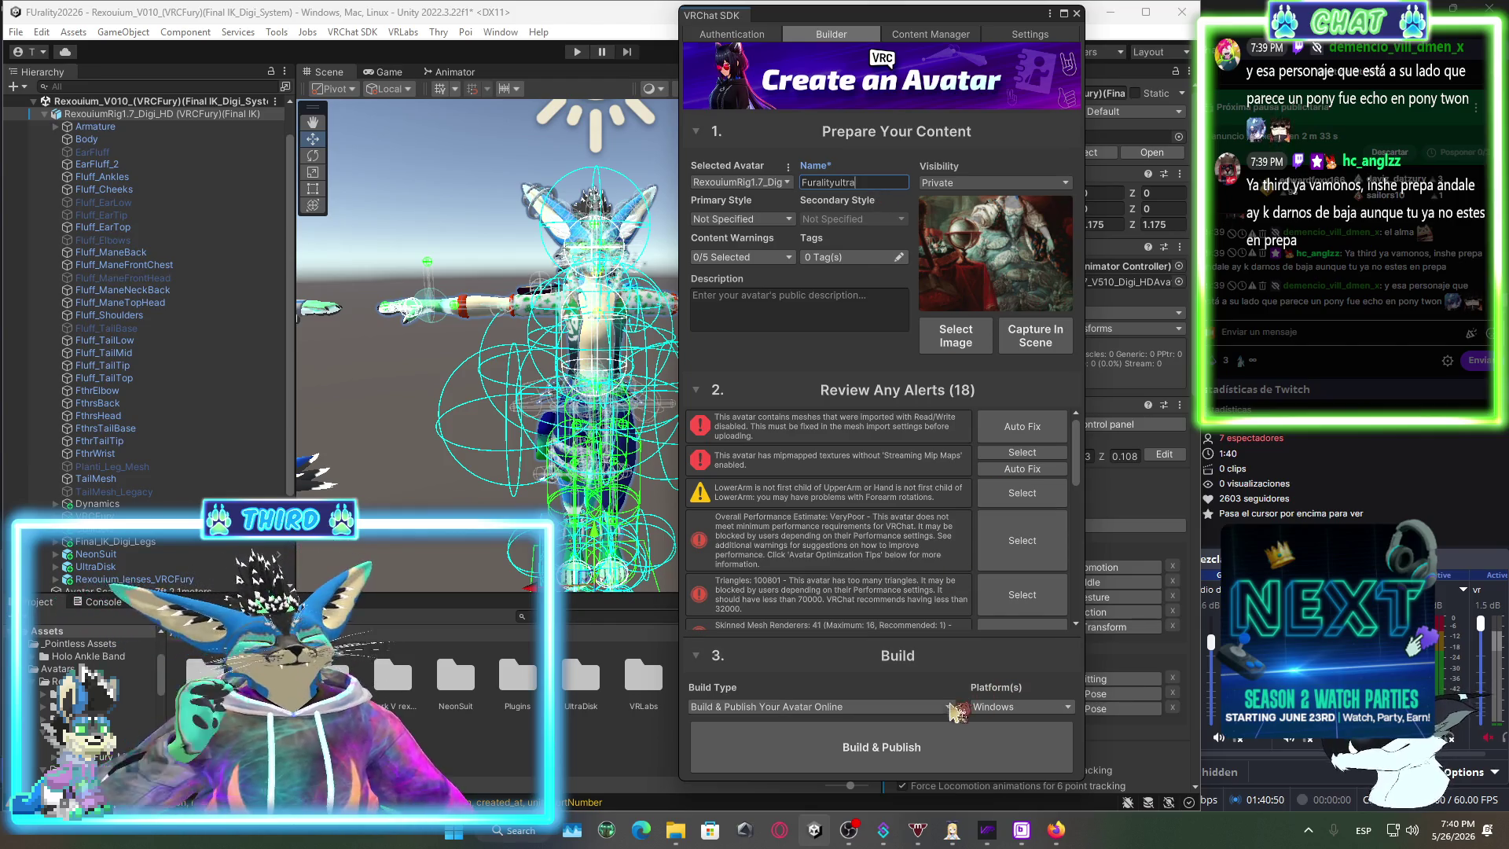
{"action": "left_click", "coordinate": [777, 220]}
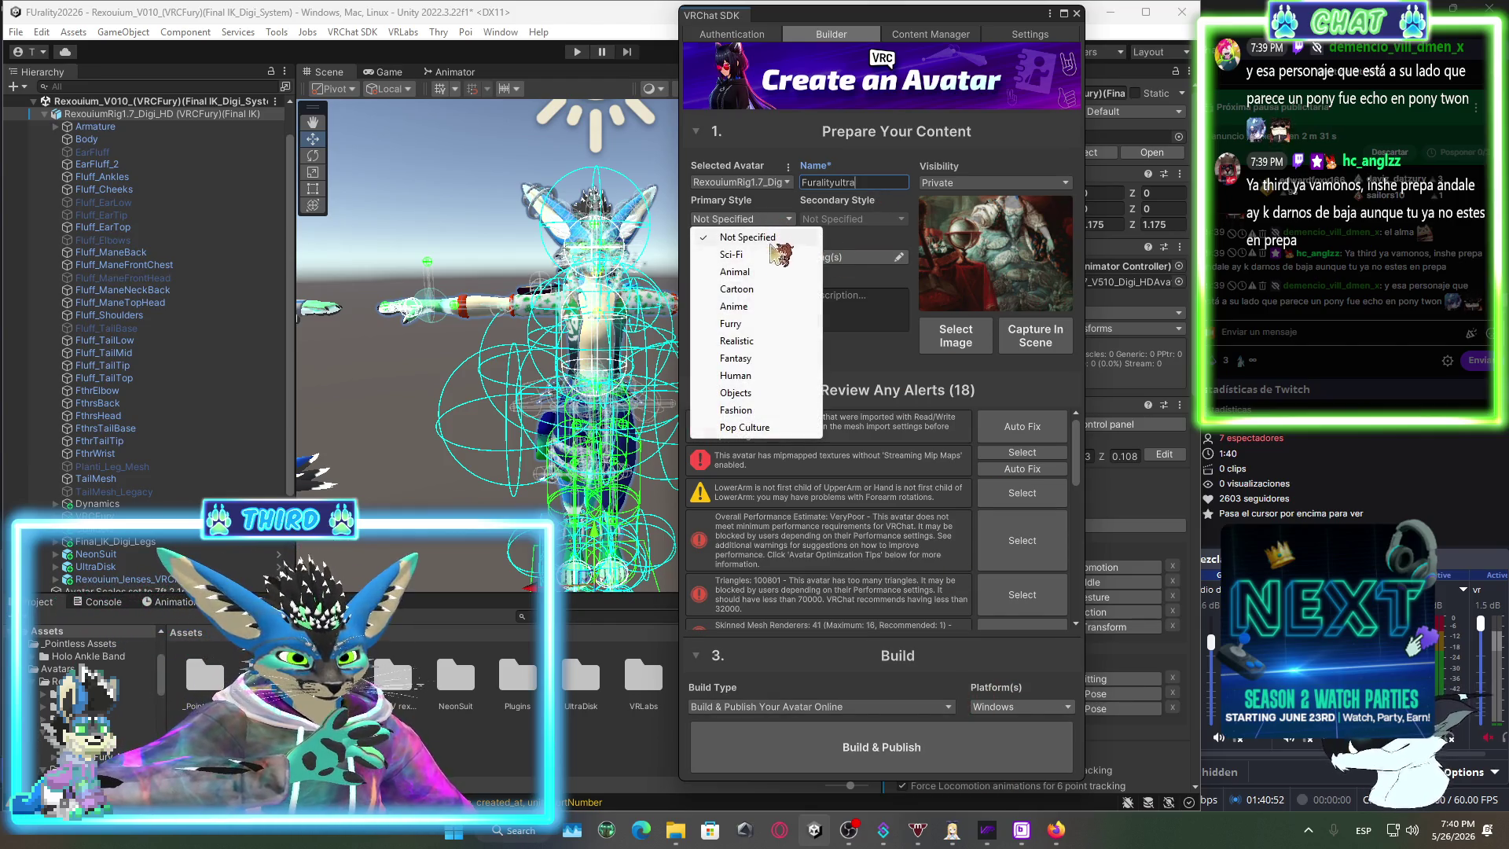
{"action": "left_click", "coordinate": [742, 324]}
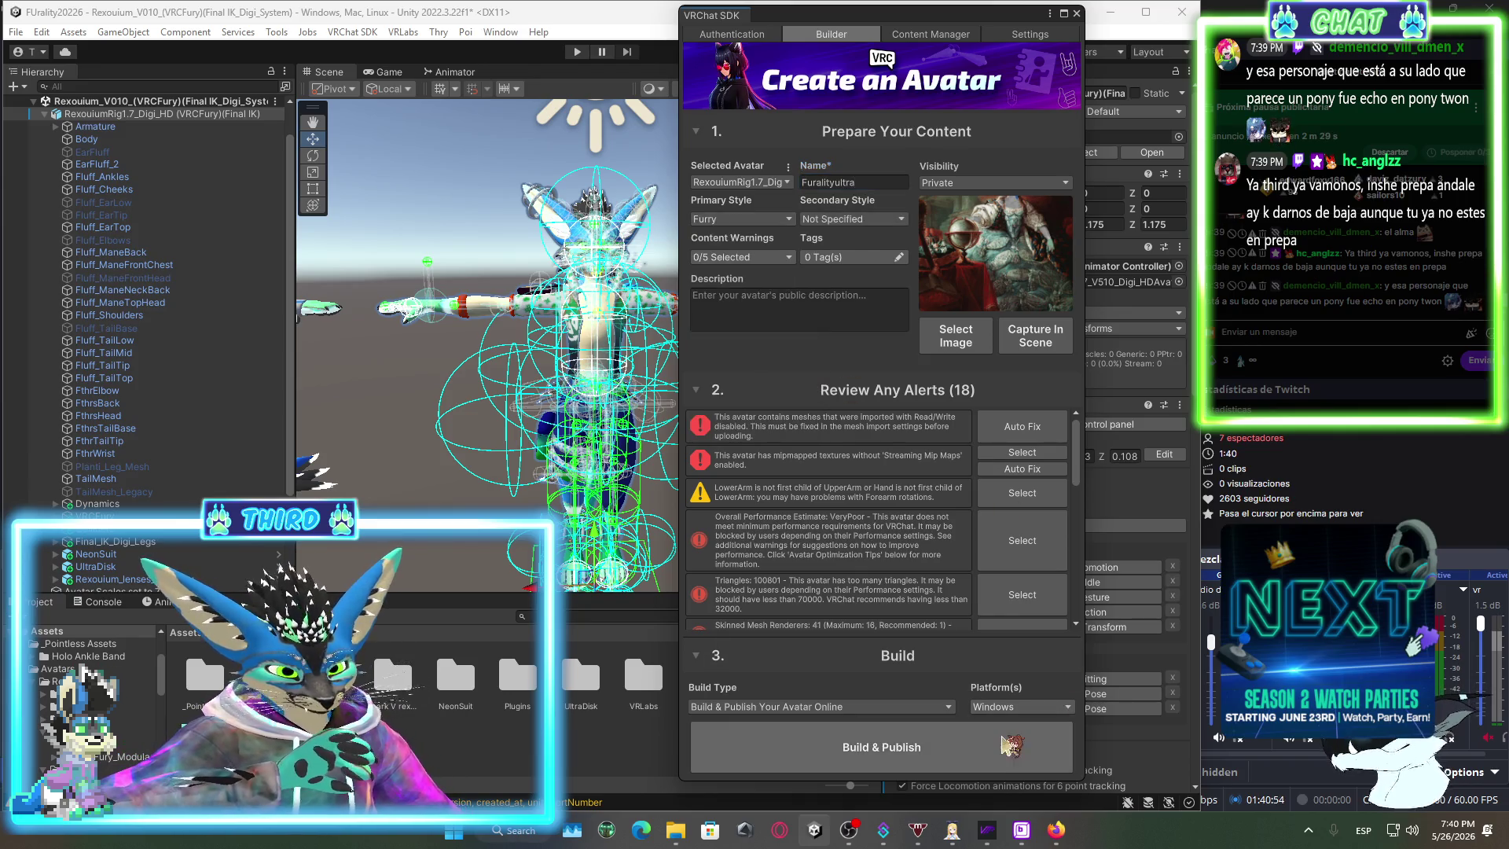
{"action": "left_click", "coordinate": [1008, 745]}
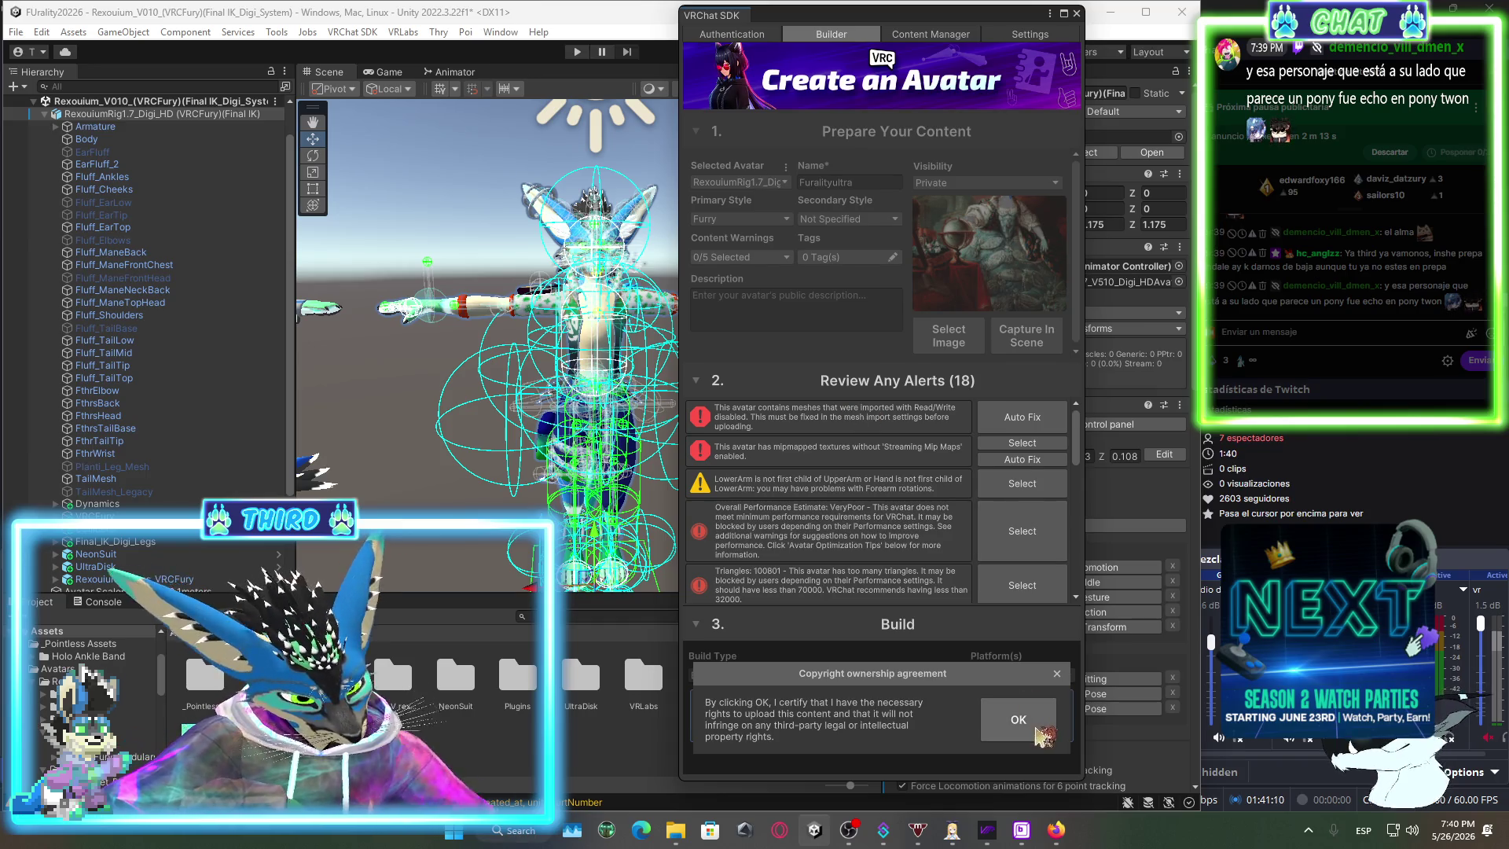
Accept the copyright ownership agreement and let the build run until it fails validation.
{"action": "left_click", "coordinate": [1018, 720]}
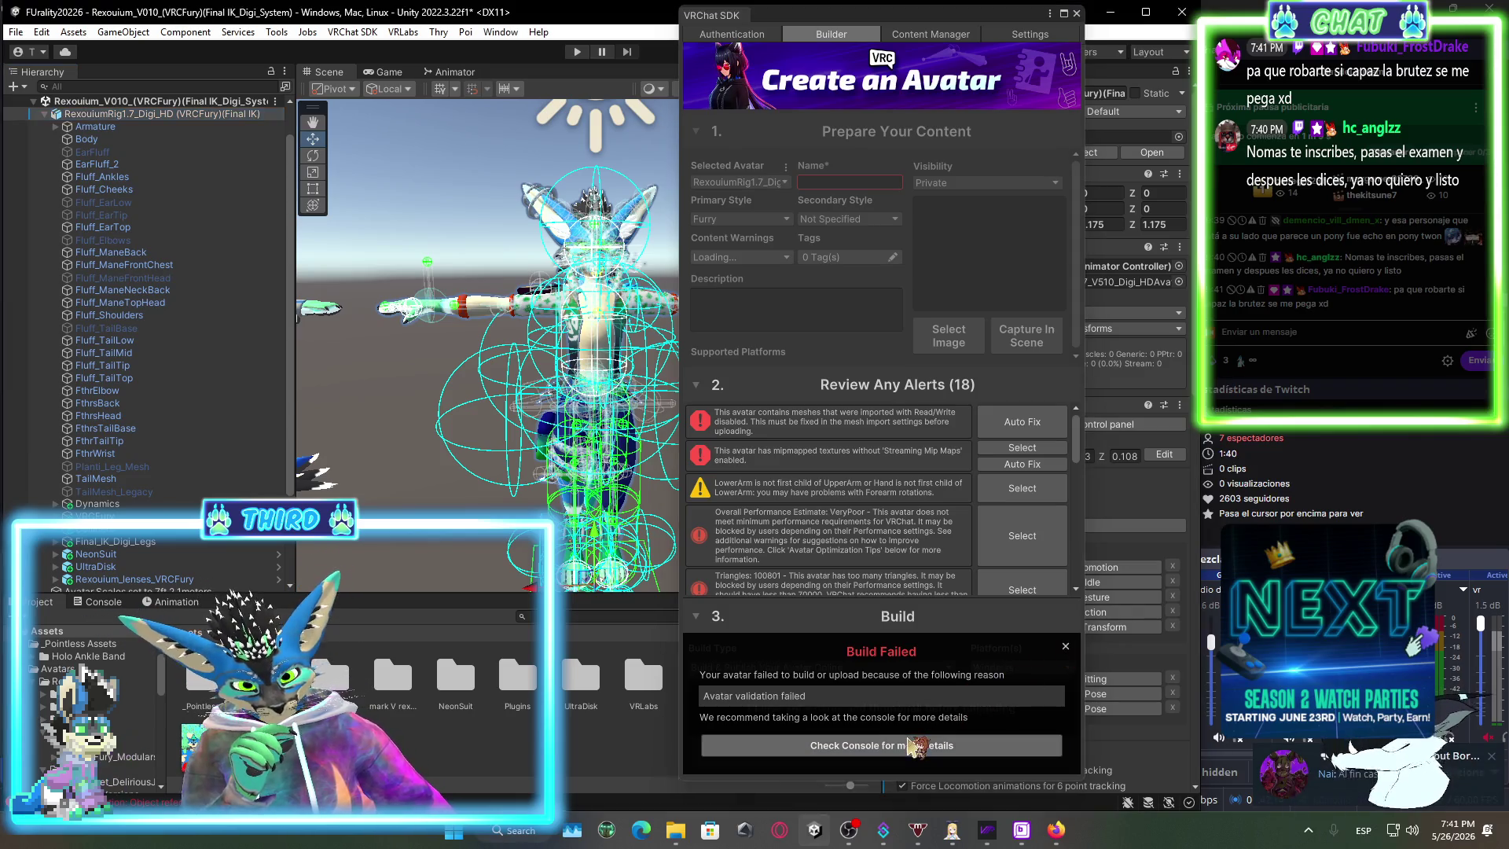
Read the 'Avatar validation failed' and NullReferenceException stack traces in the Console.
{"action": "left_click", "coordinate": [912, 745]}
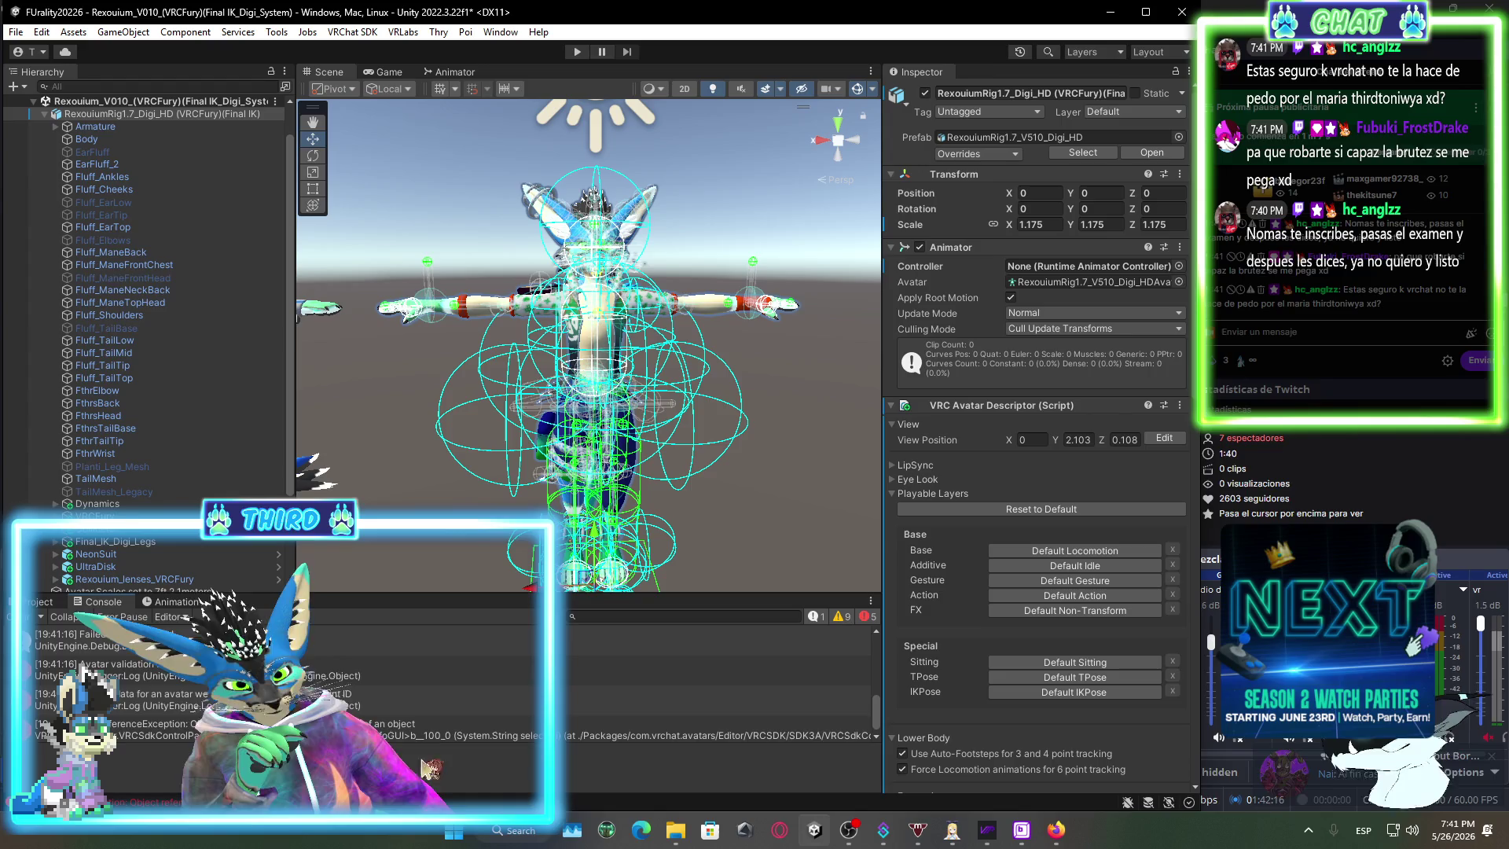
{"action": "left_click", "coordinate": [382, 669]}
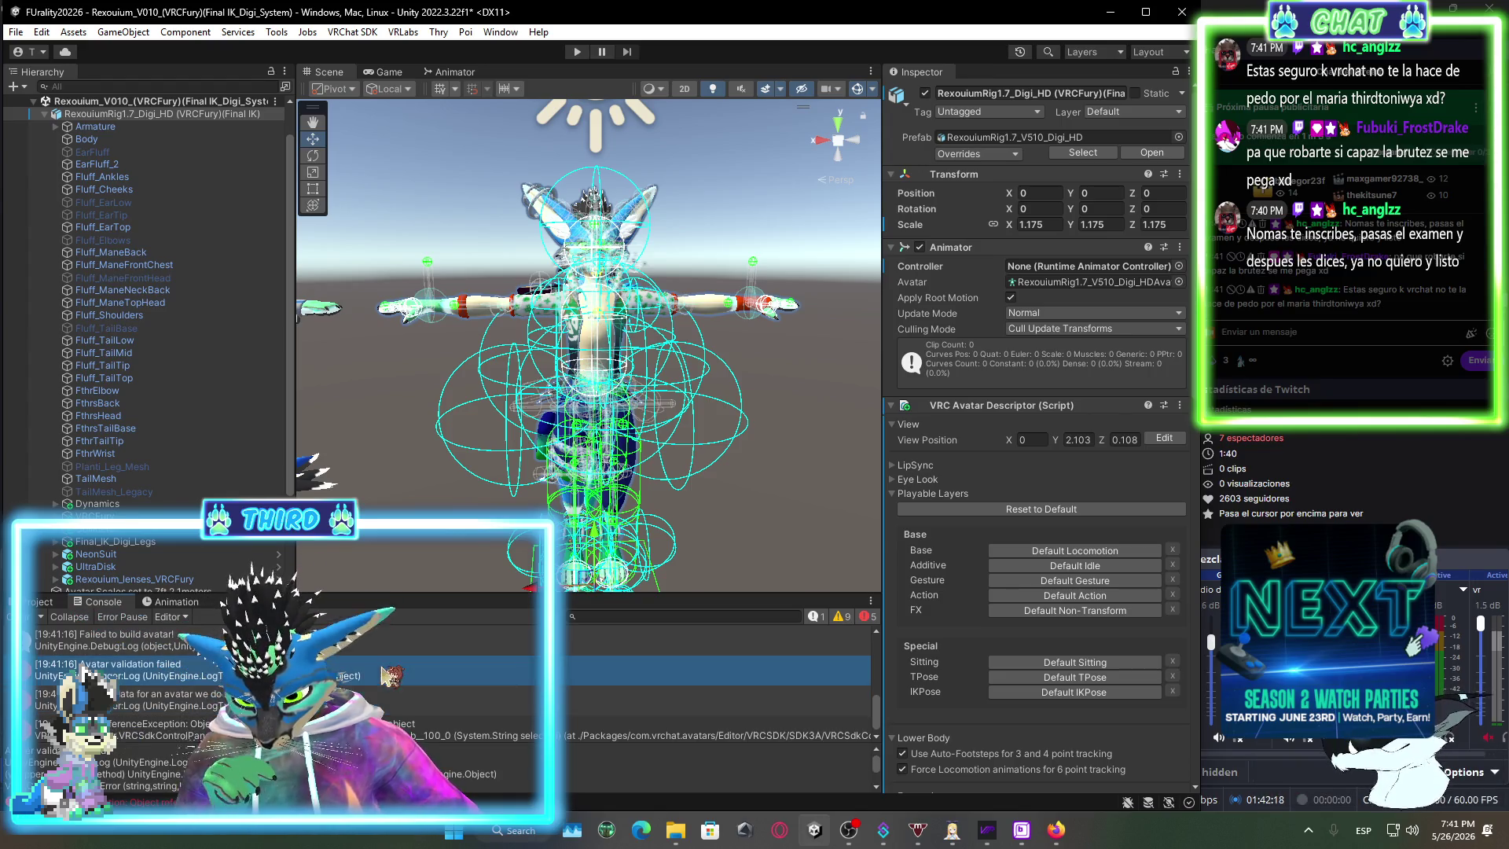
{"action": "scroll", "coordinate": [382, 670], "scroll_direction": "up", "scroll_amount": 5}
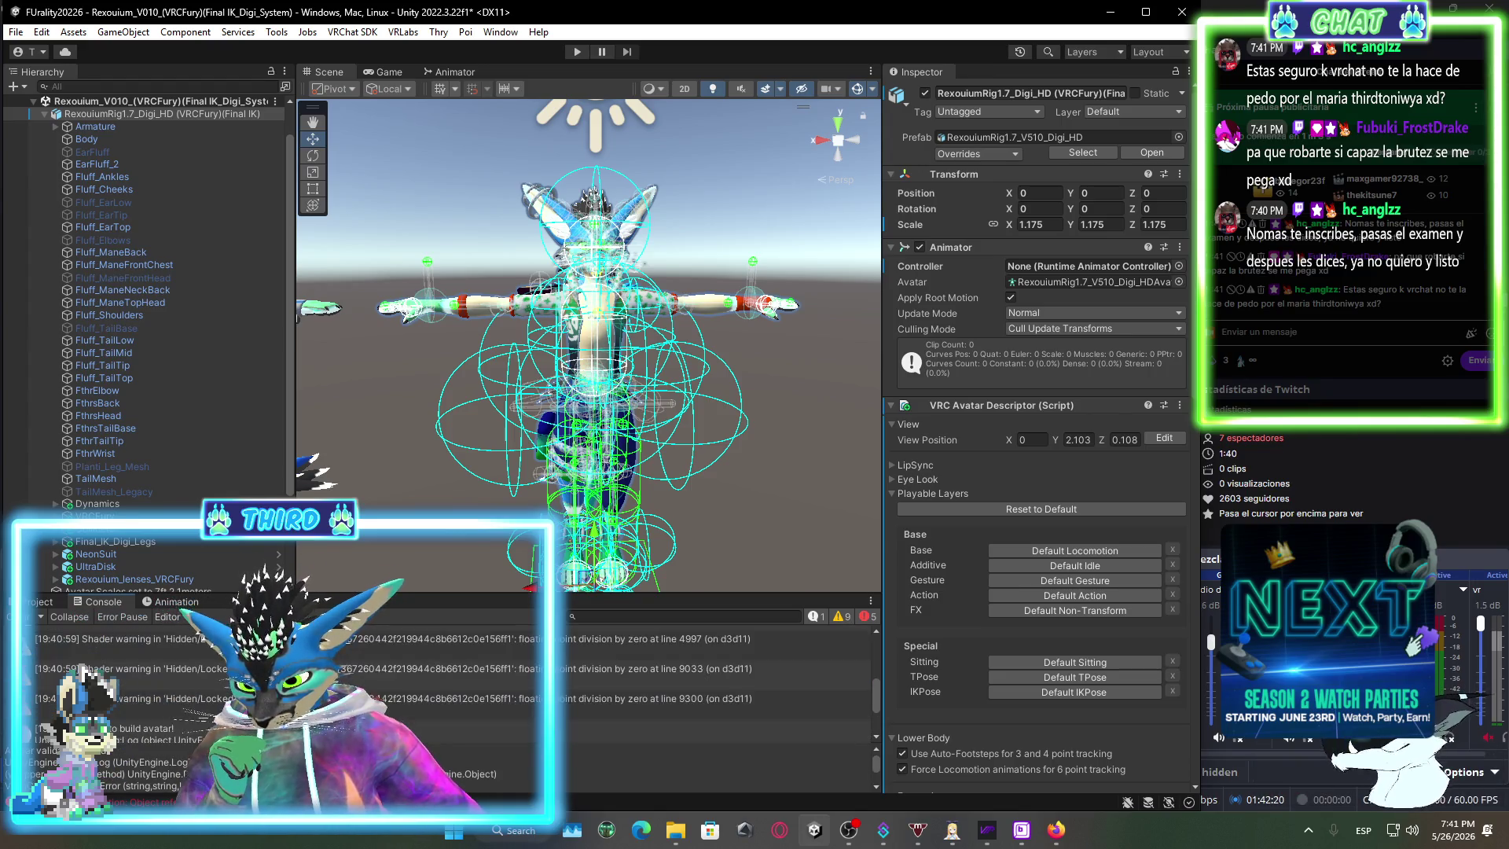
{"action": "scroll", "coordinate": [383, 670], "scroll_direction": "up", "scroll_amount": 2}
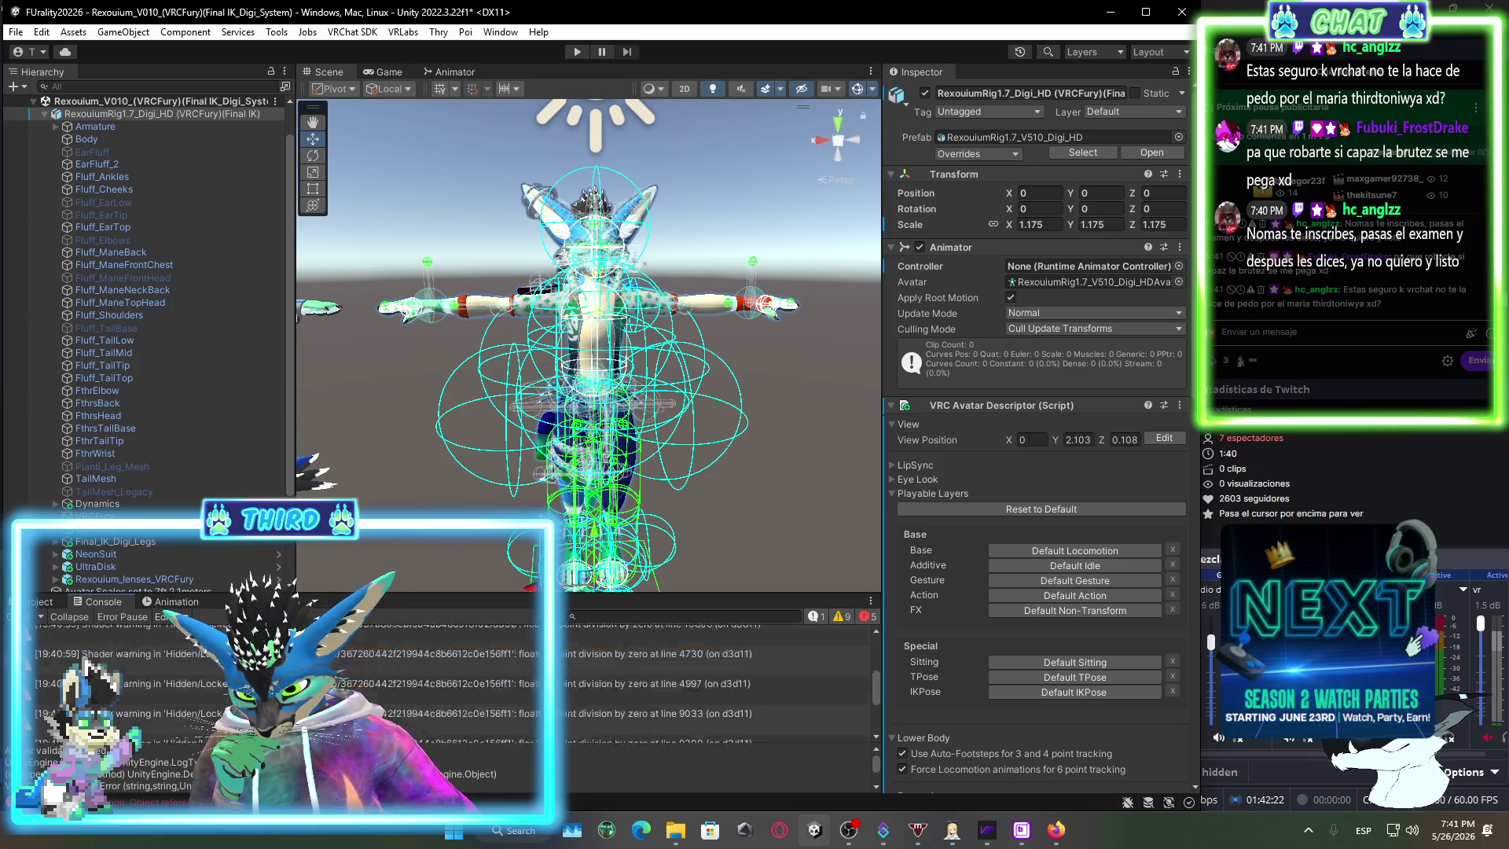
{"action": "scroll", "coordinate": [383, 670], "scroll_direction": "down", "scroll_amount": 7}
{"action": "left_click", "coordinate": [383, 727]}
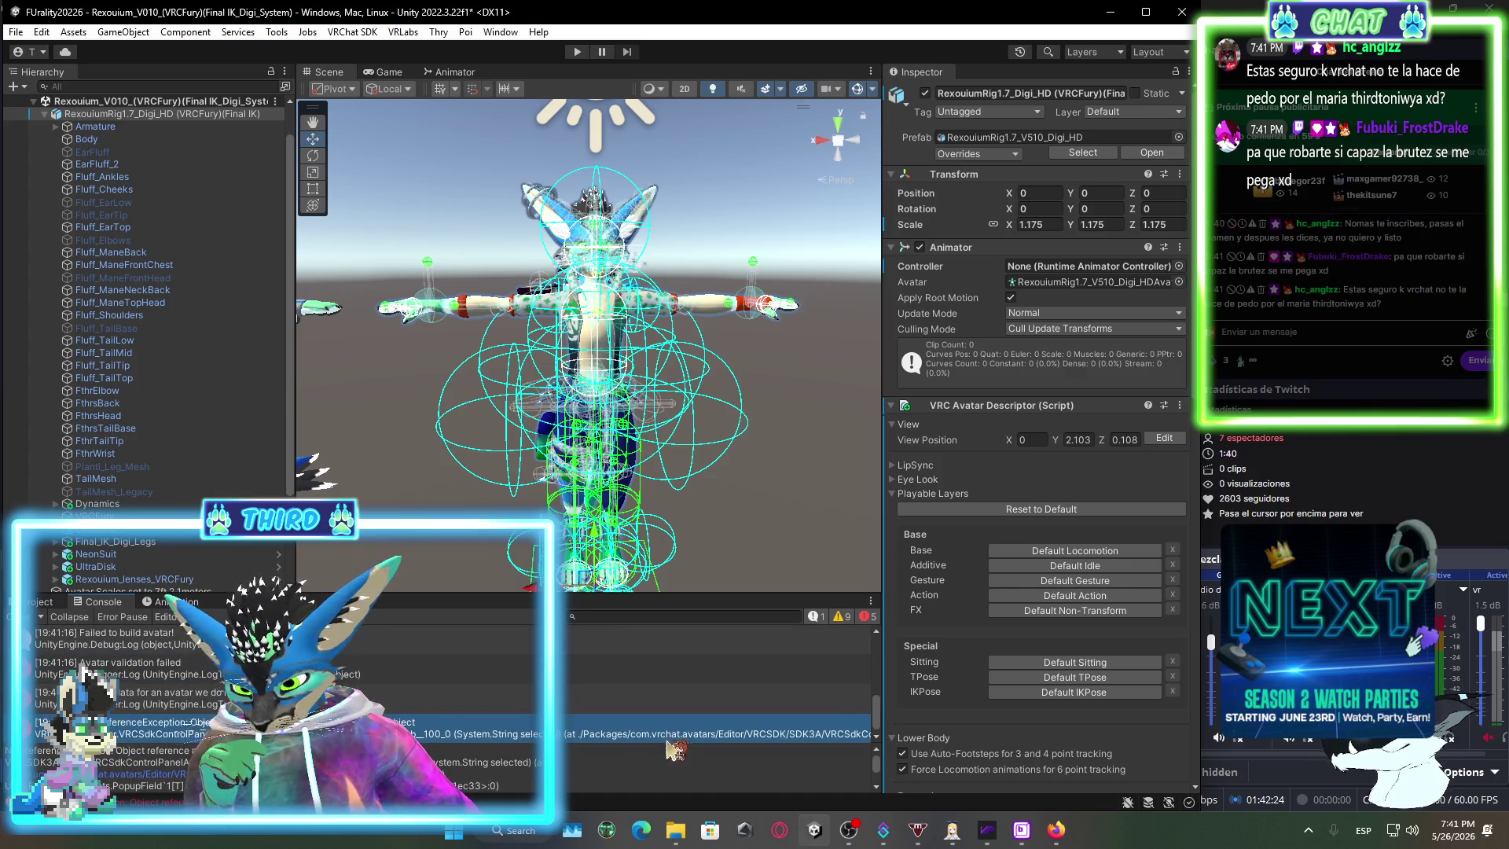
{"action": "left_click", "coordinate": [1144, 12]}
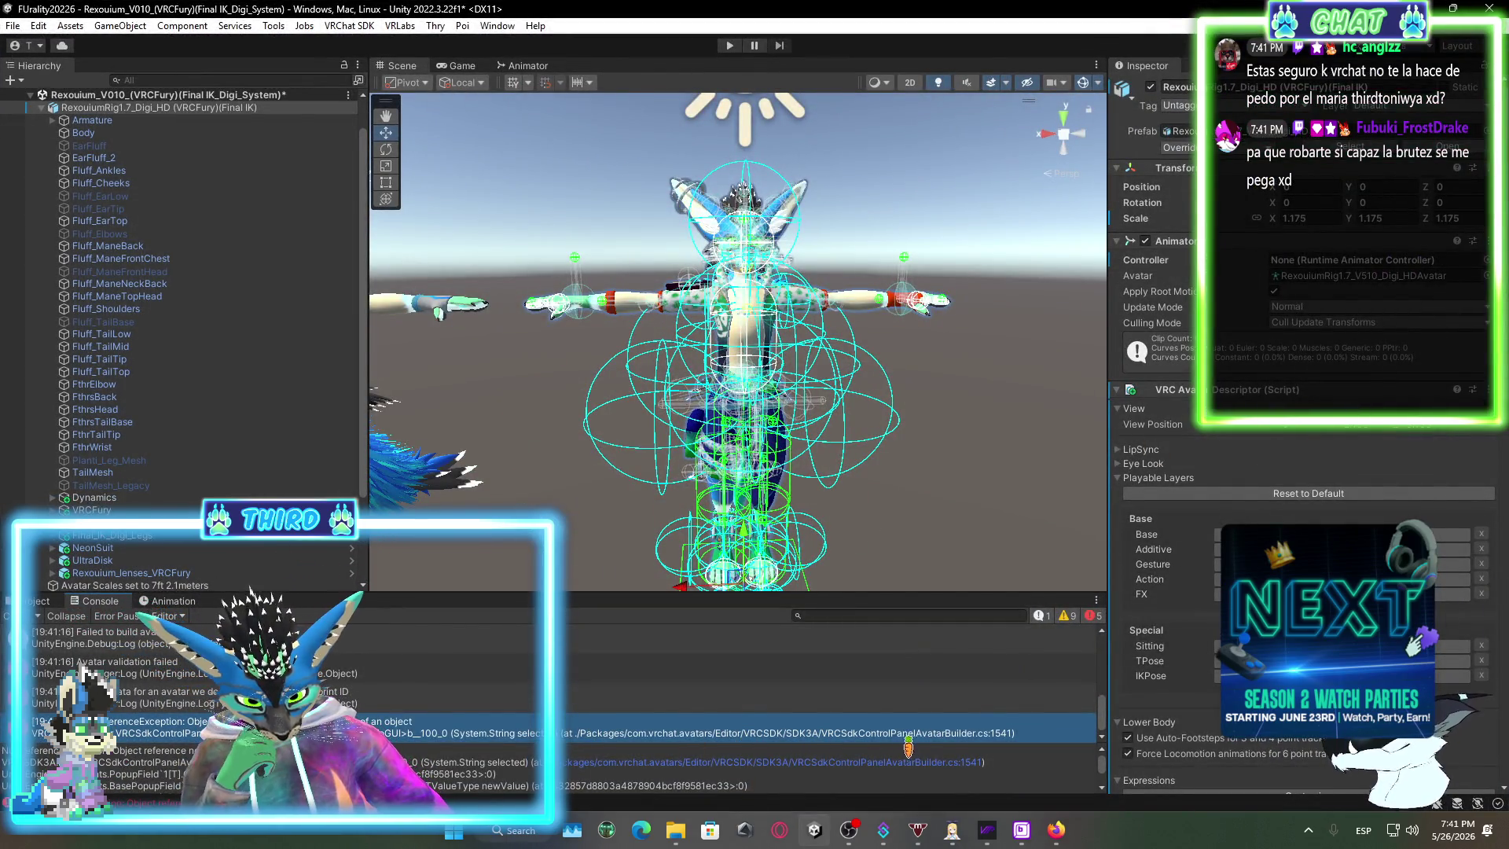
{"action": "scroll", "coordinate": [955, 764], "scroll_direction": "down", "scroll_amount": 5}
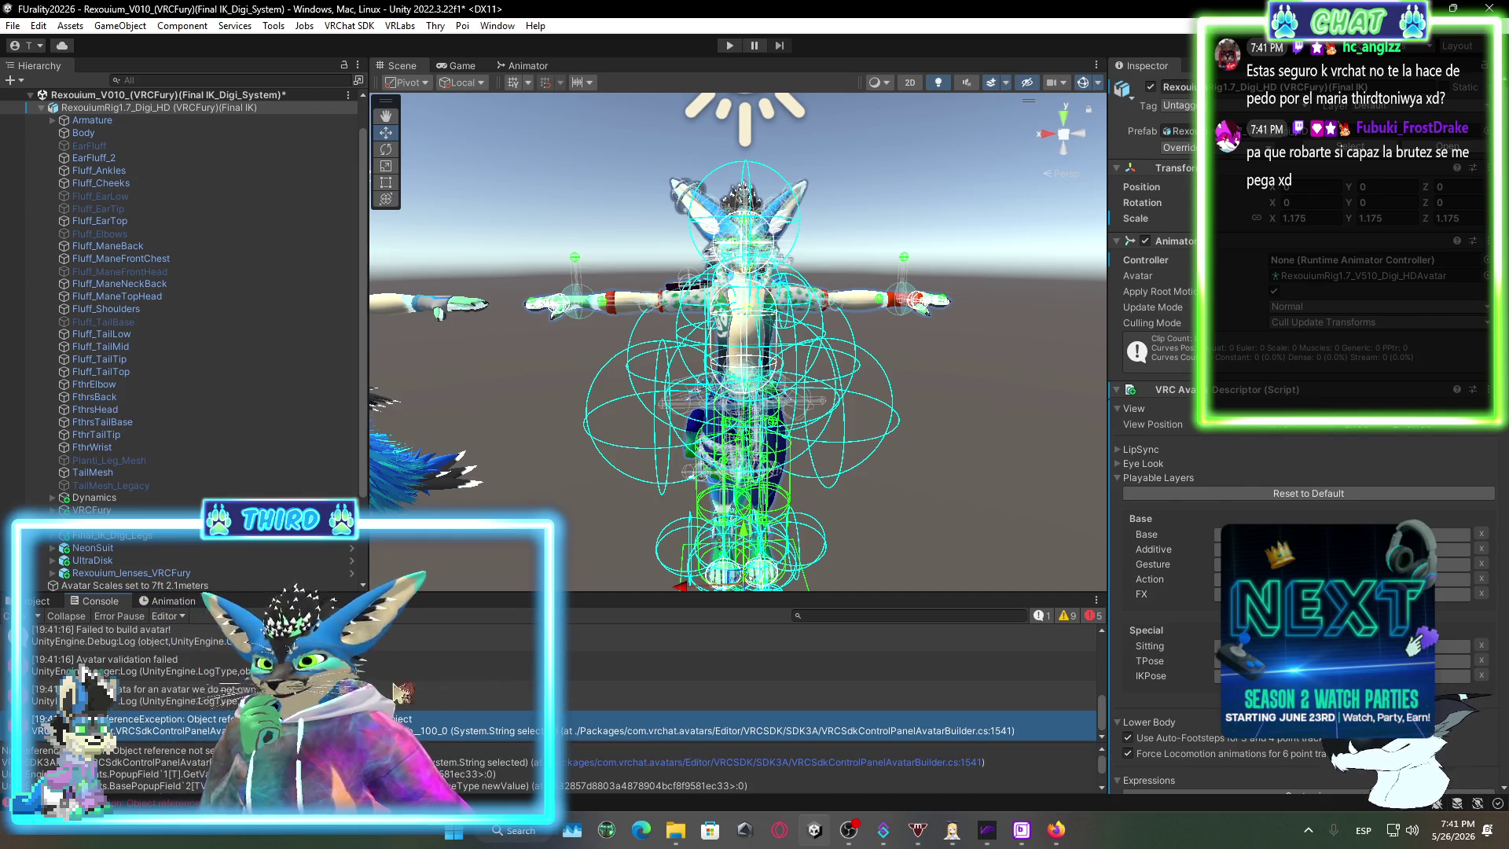
{"action": "left_click", "coordinate": [430, 668]}
Recheck the NullReferenceException details, then select the avatar's Body, Armature and root in the Hierarchy.
{"action": "left_click", "coordinate": [429, 698]}
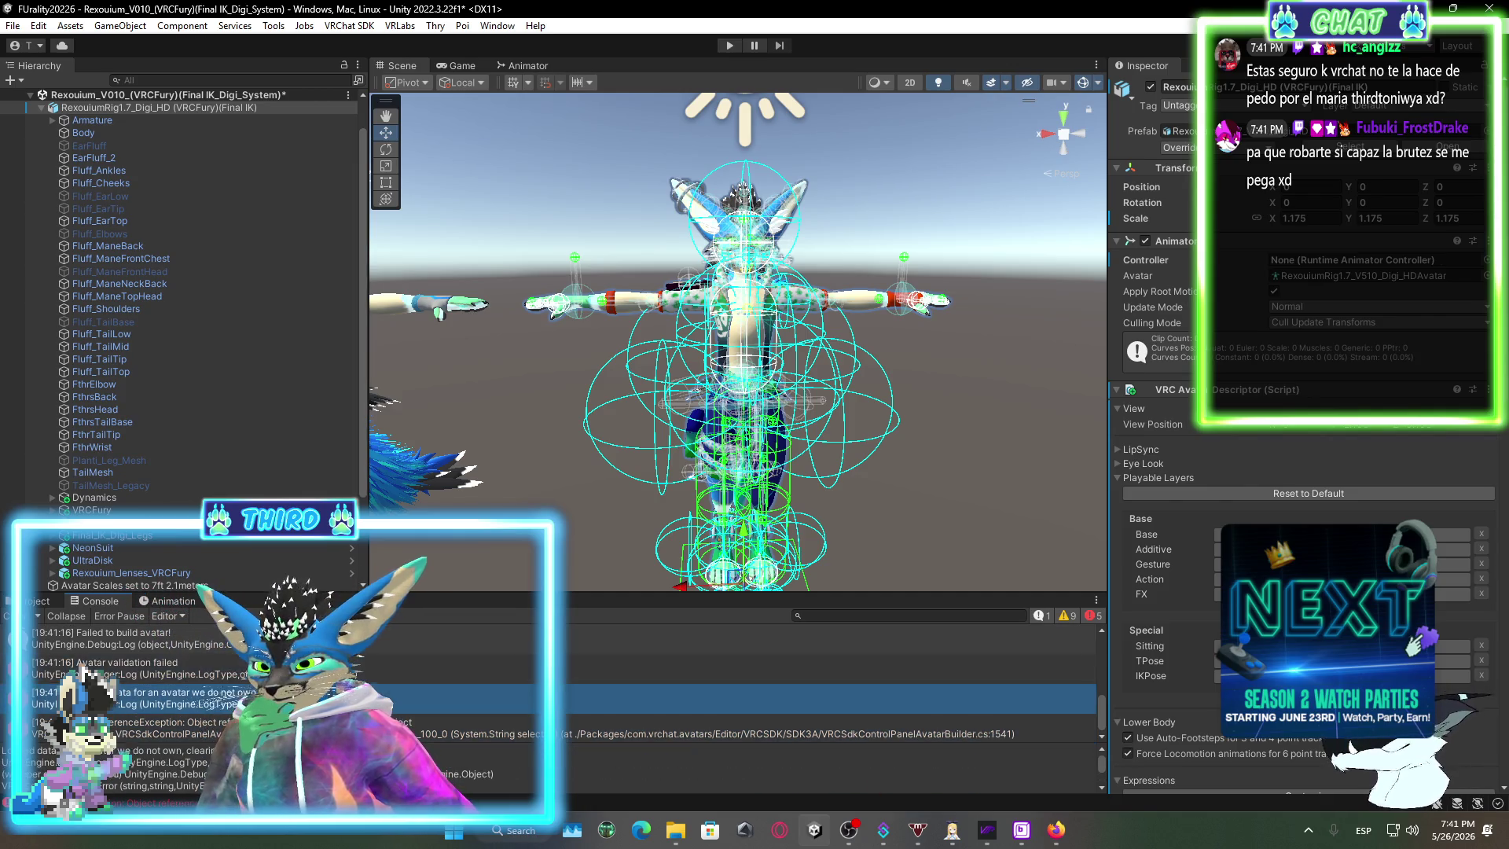
{"action": "left_click", "coordinate": [430, 727]}
{"action": "scroll", "coordinate": [110, 169], "scroll_direction": "up", "scroll_amount": 2}
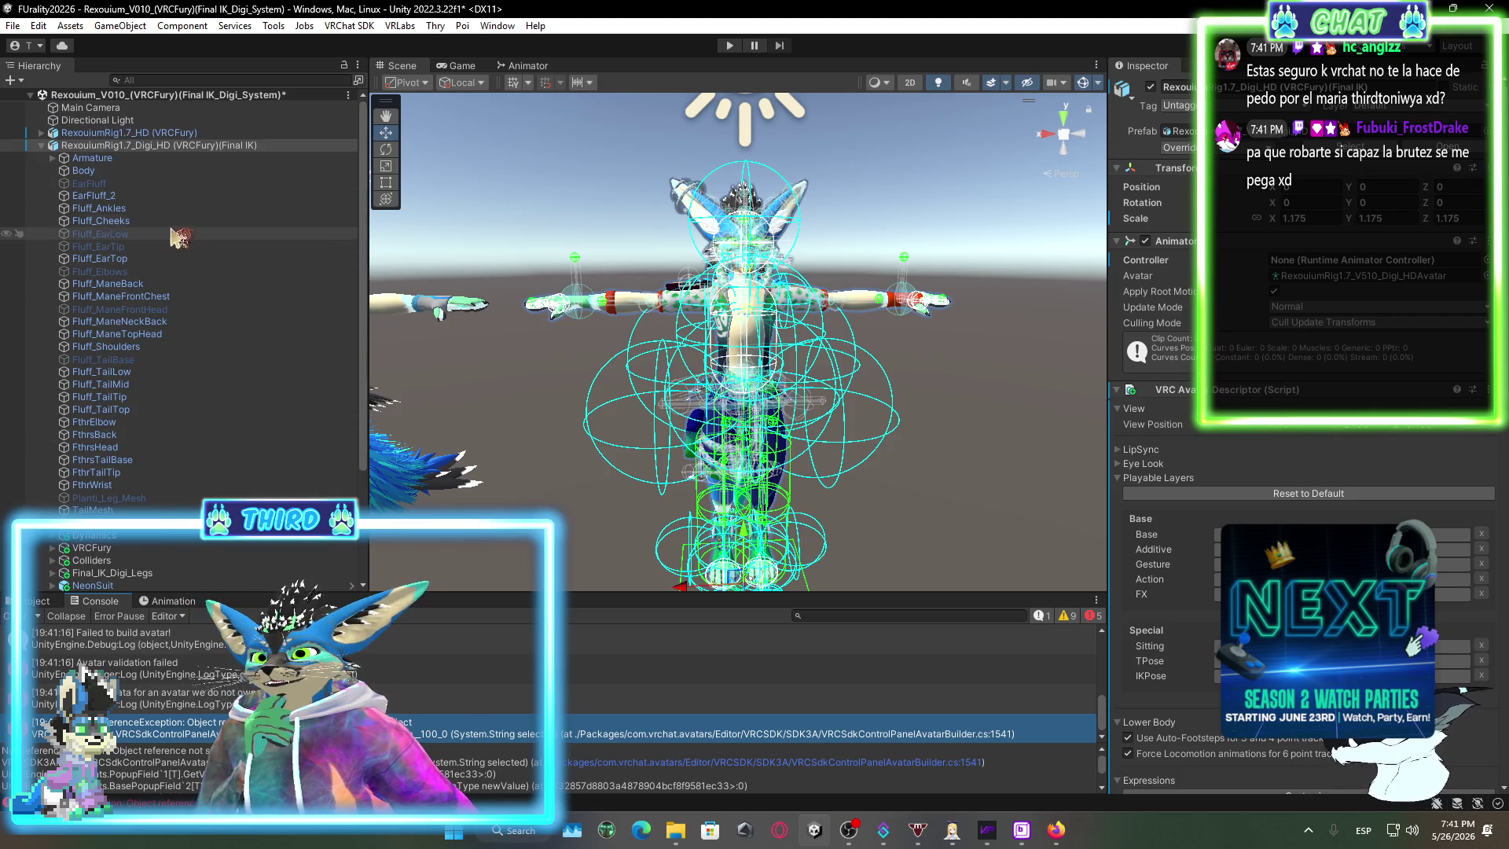
{"action": "left_click", "coordinate": [124, 171]}
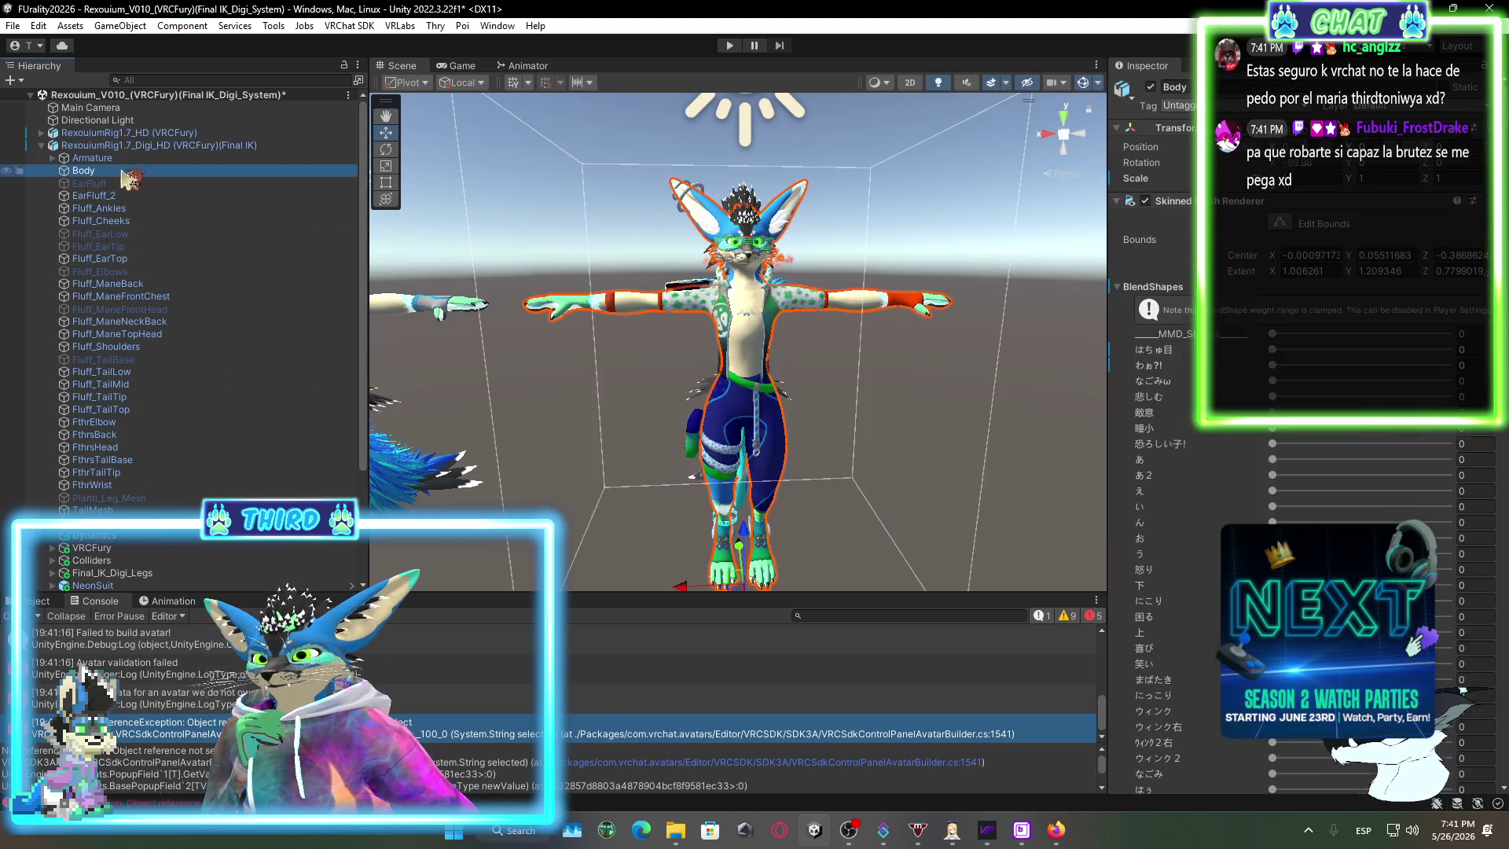
{"action": "left_click", "coordinate": [1124, 288]}
{"action": "left_click", "coordinate": [165, 158]}
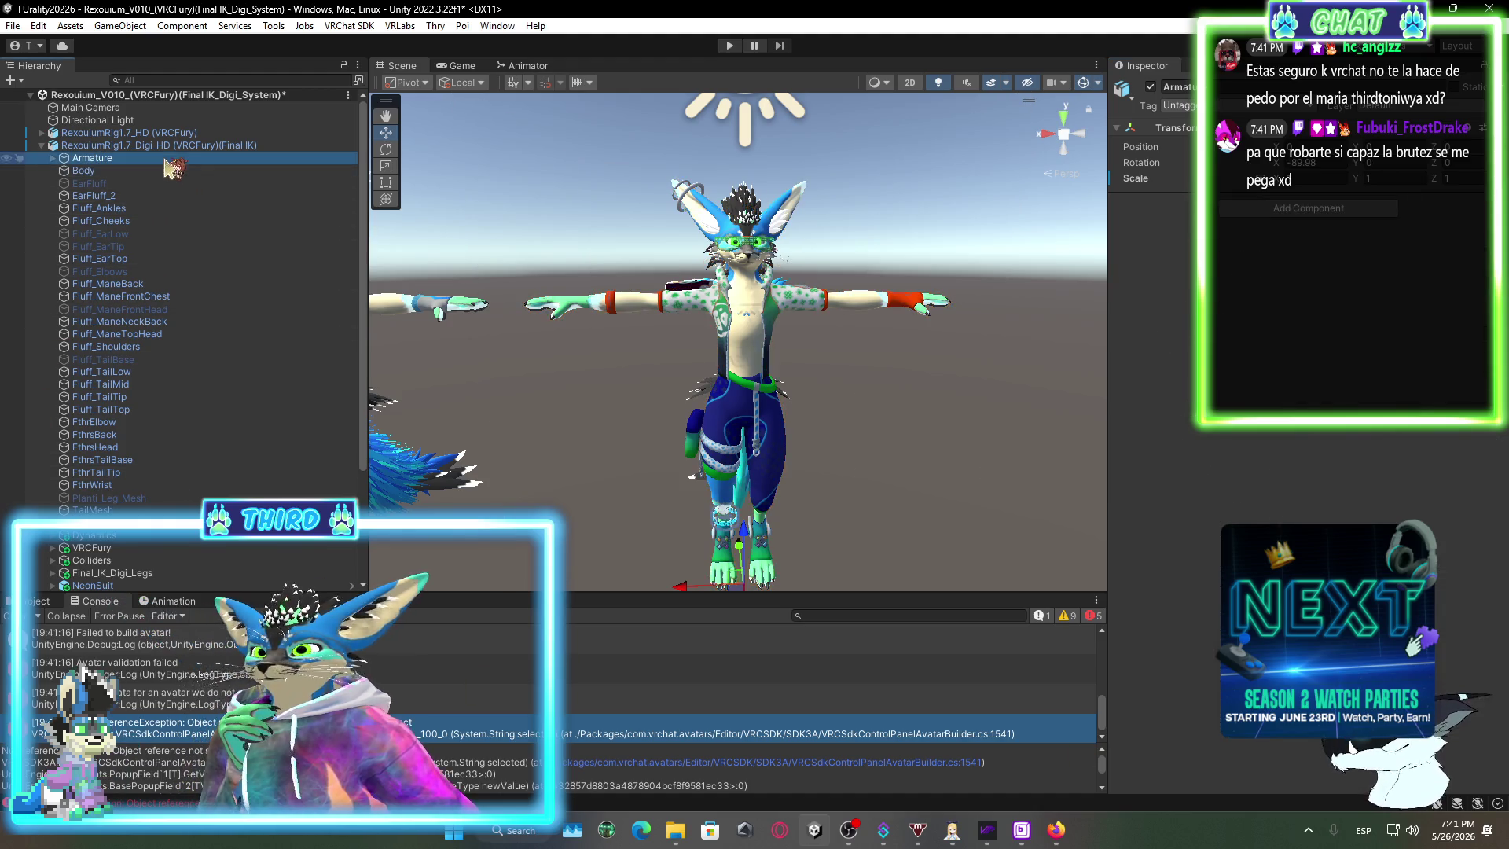
{"action": "left_click", "coordinate": [151, 145]}
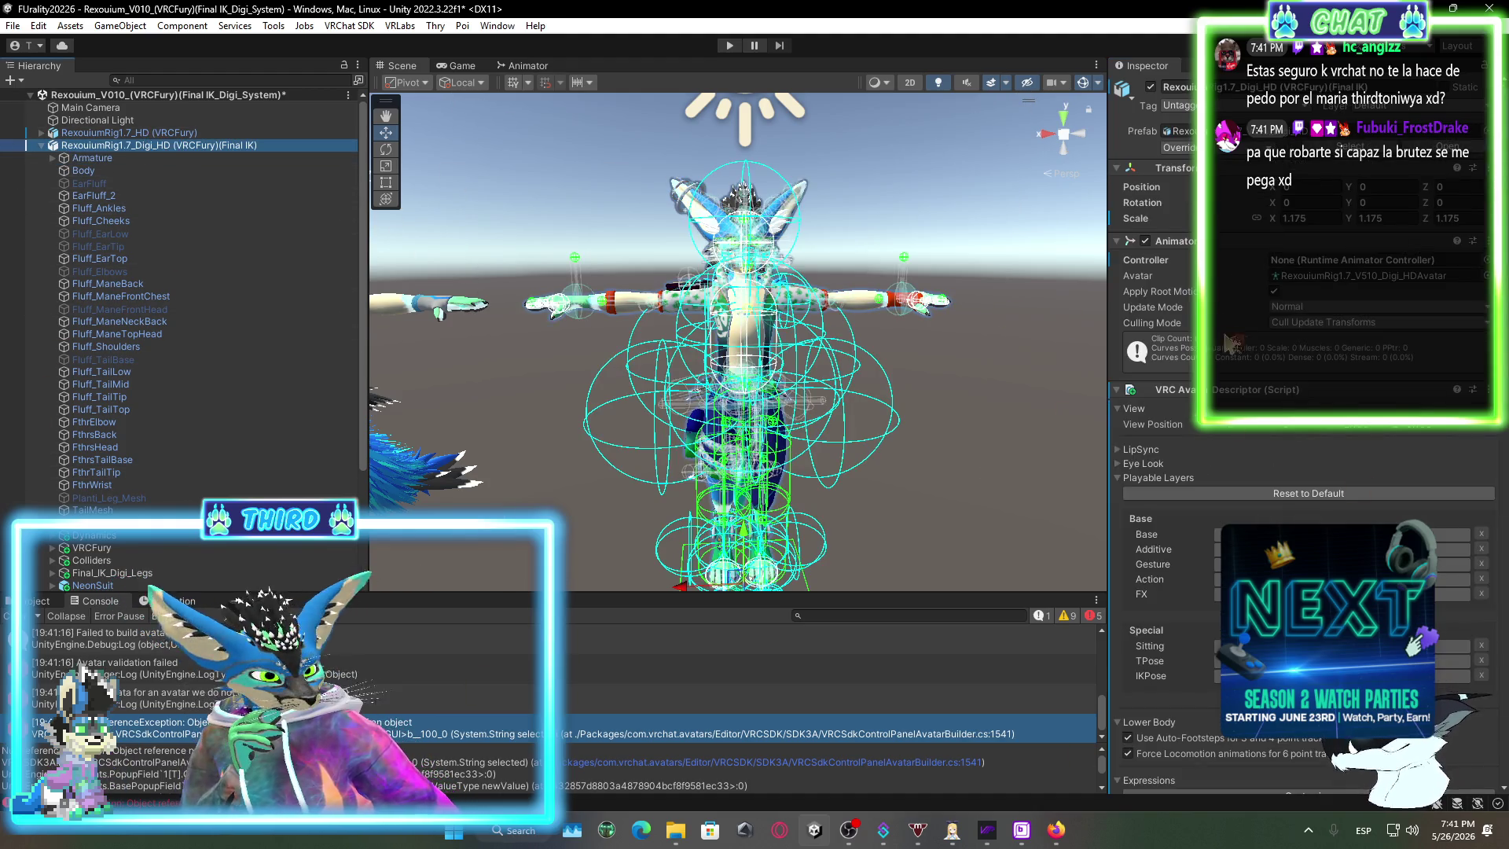
{"action": "scroll", "coordinate": [1198, 550], "scroll_direction": "down", "scroll_amount": 5}
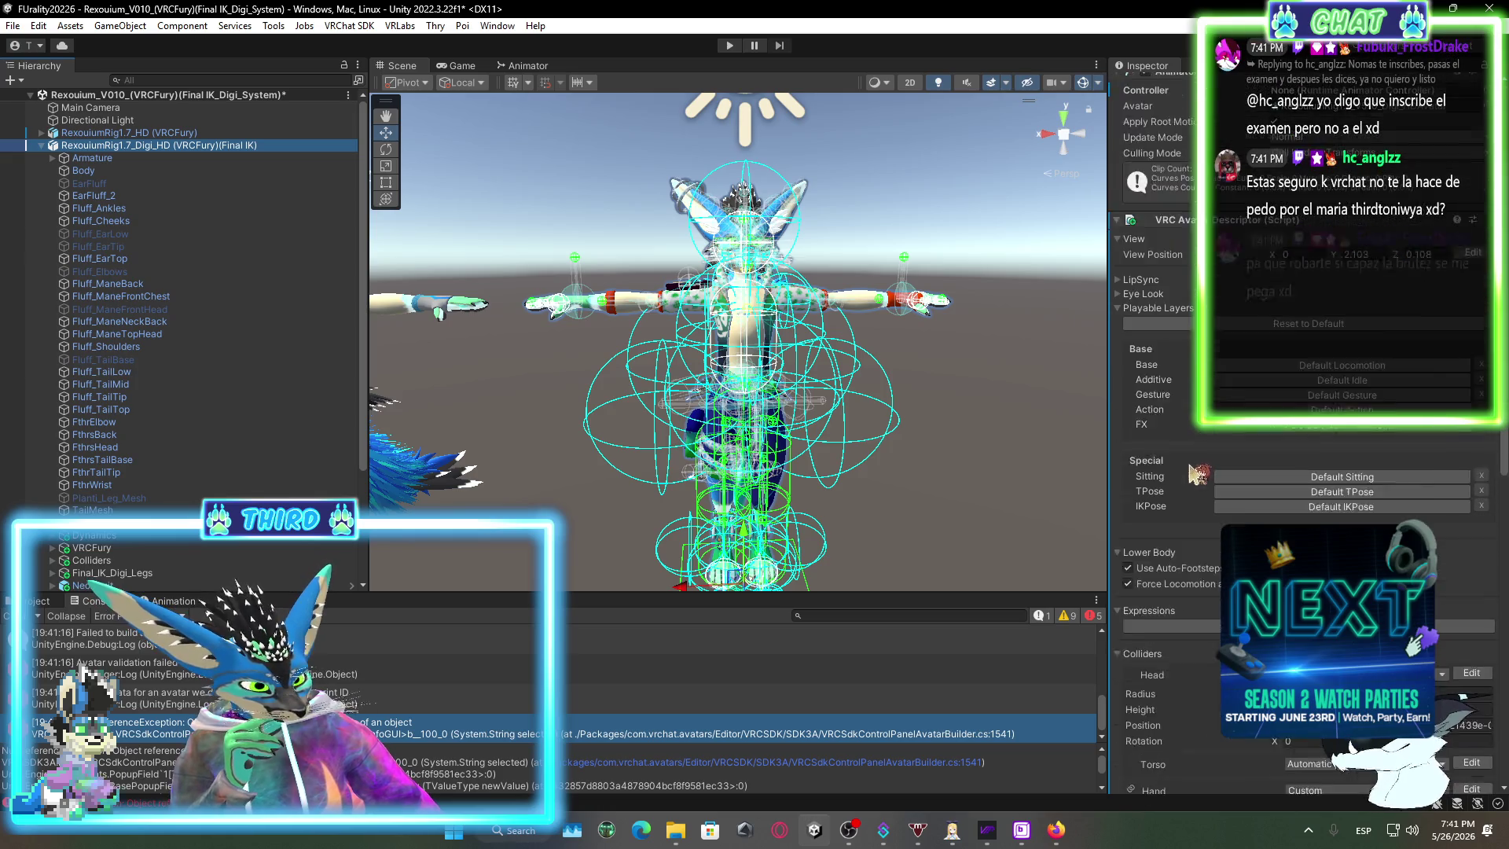
{"action": "scroll", "coordinate": [1208, 612], "scroll_direction": "up", "scroll_amount": 4}
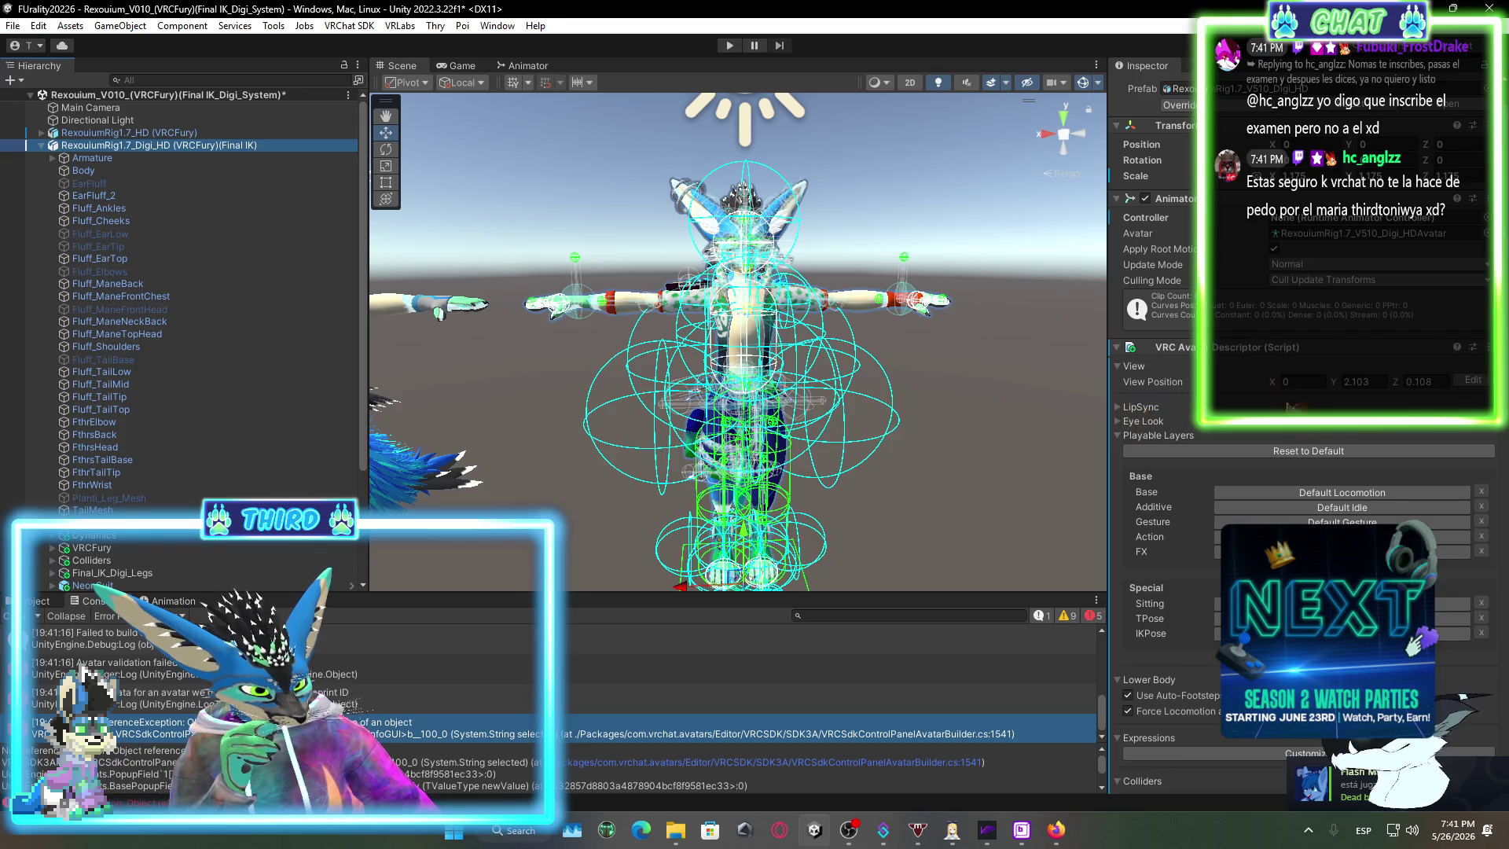
{"action": "scroll", "coordinate": [1215, 626], "scroll_direction": "down", "scroll_amount": 14}
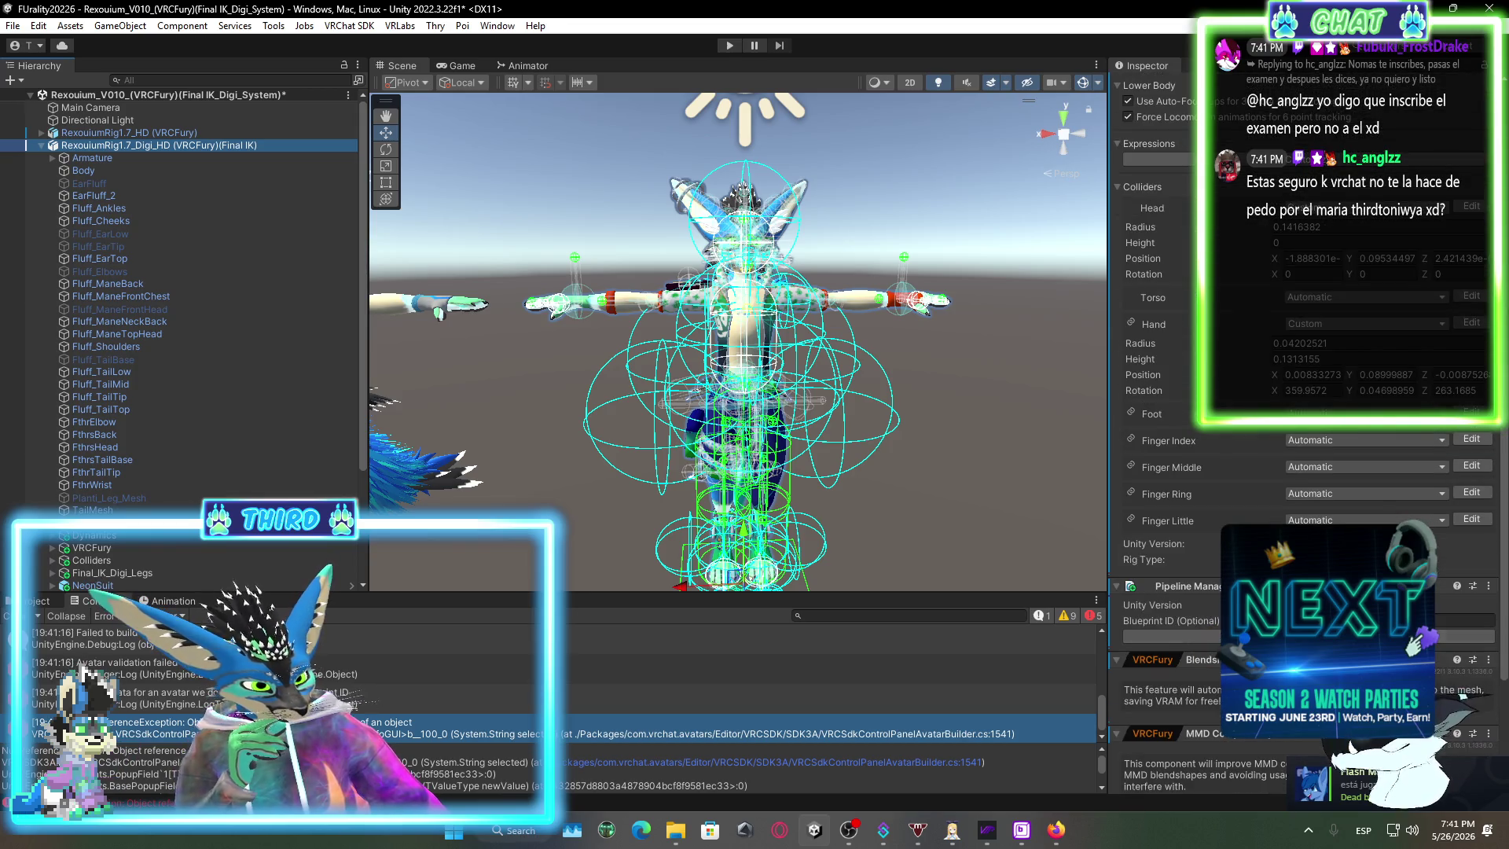
{"action": "scroll", "coordinate": [204, 568], "scroll_direction": "down", "scroll_amount": 3}
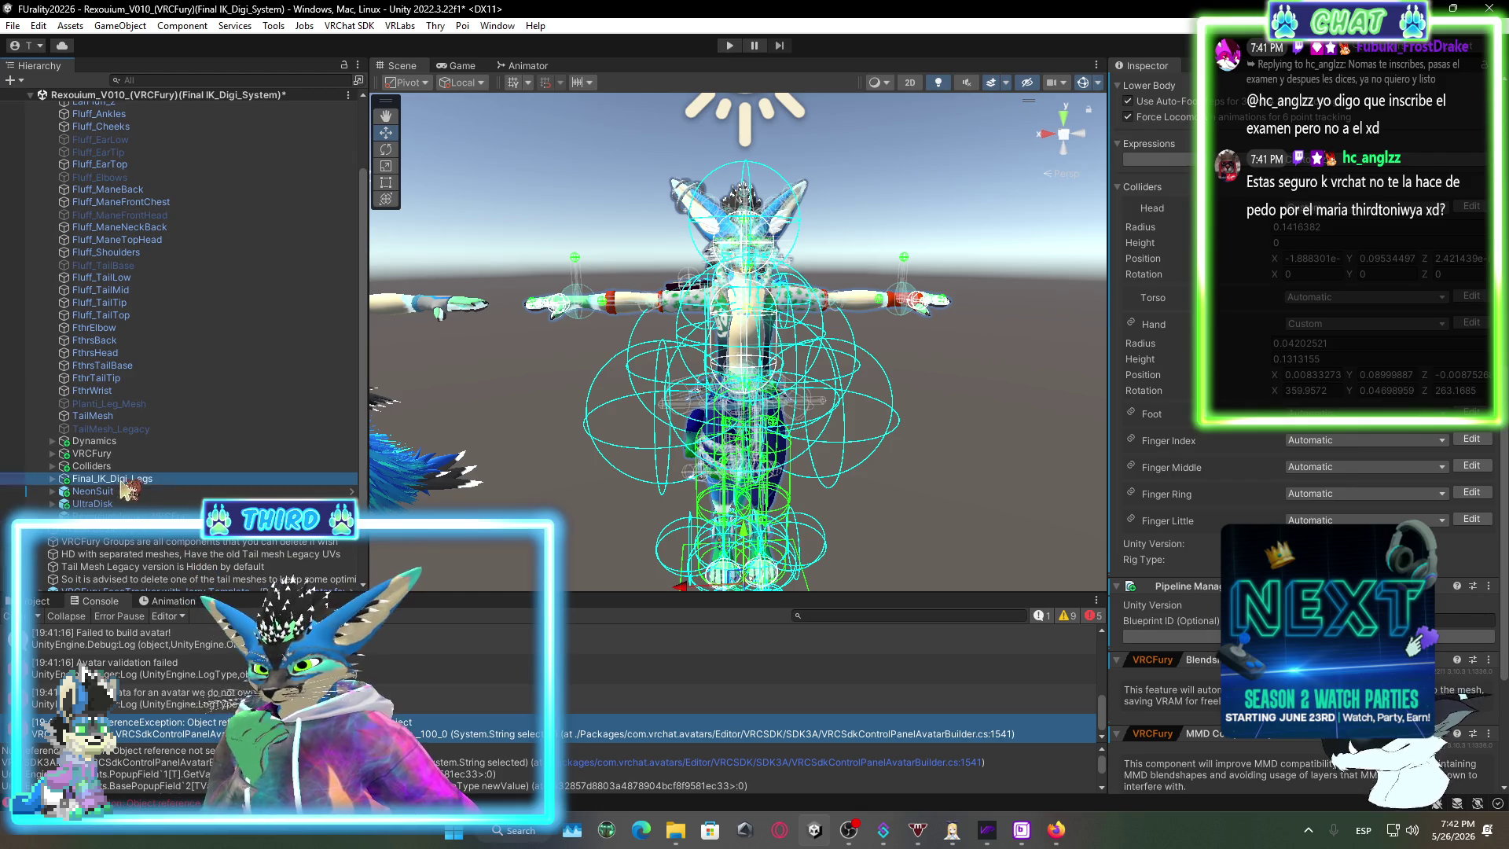
Browse Dynamics, VRCFury and Final_IK_Digi_Legs, expanding Final_IK_Scripts to its leg and ankle scripts.
{"action": "left_click", "coordinate": [124, 481]}
{"action": "left_click", "coordinate": [146, 466]}
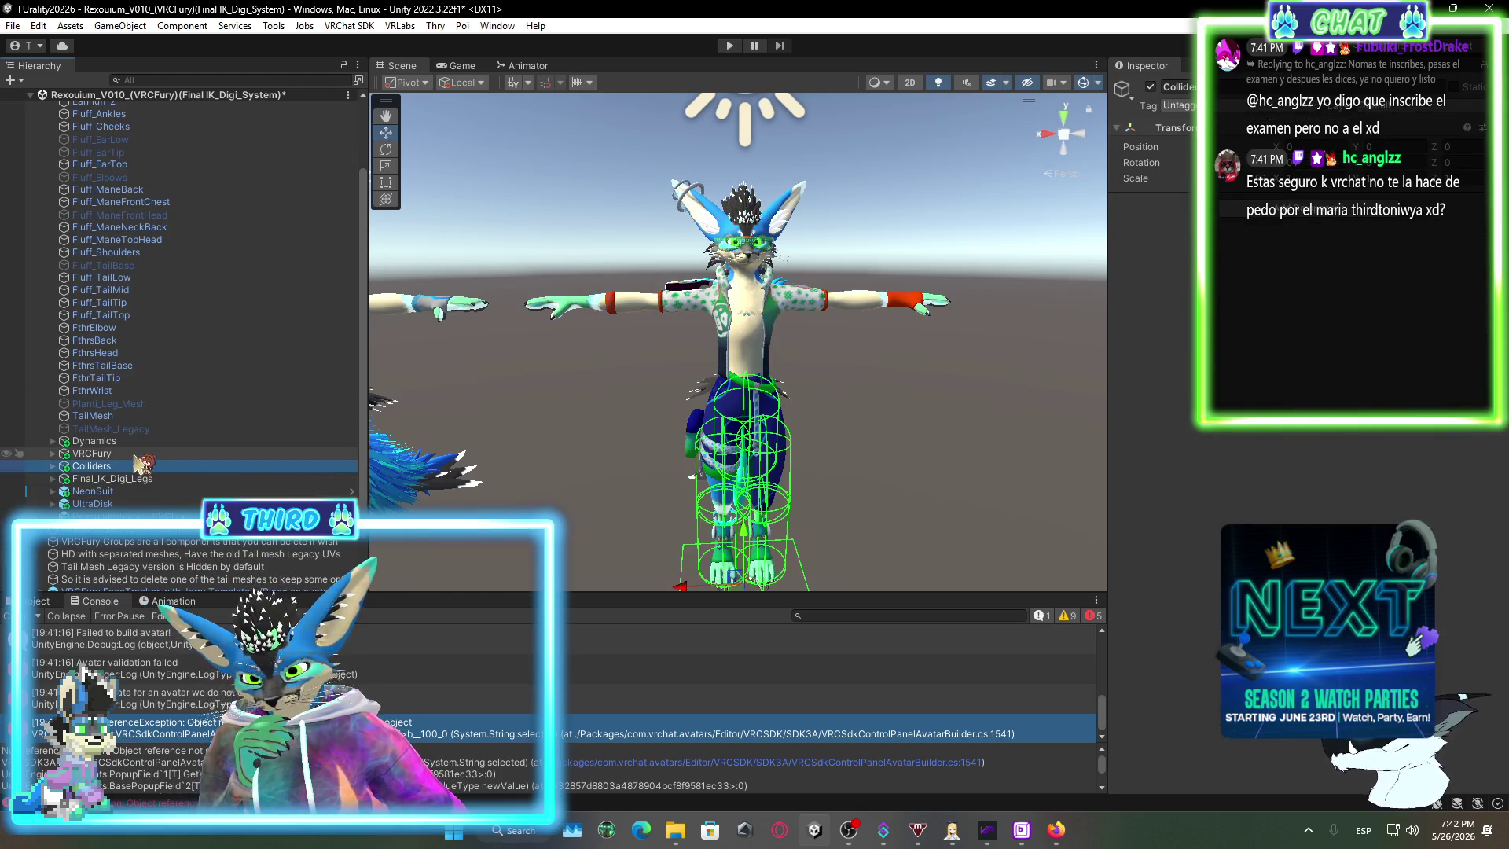
{"action": "left_click", "coordinate": [135, 454]}
{"action": "left_click", "coordinate": [118, 441]}
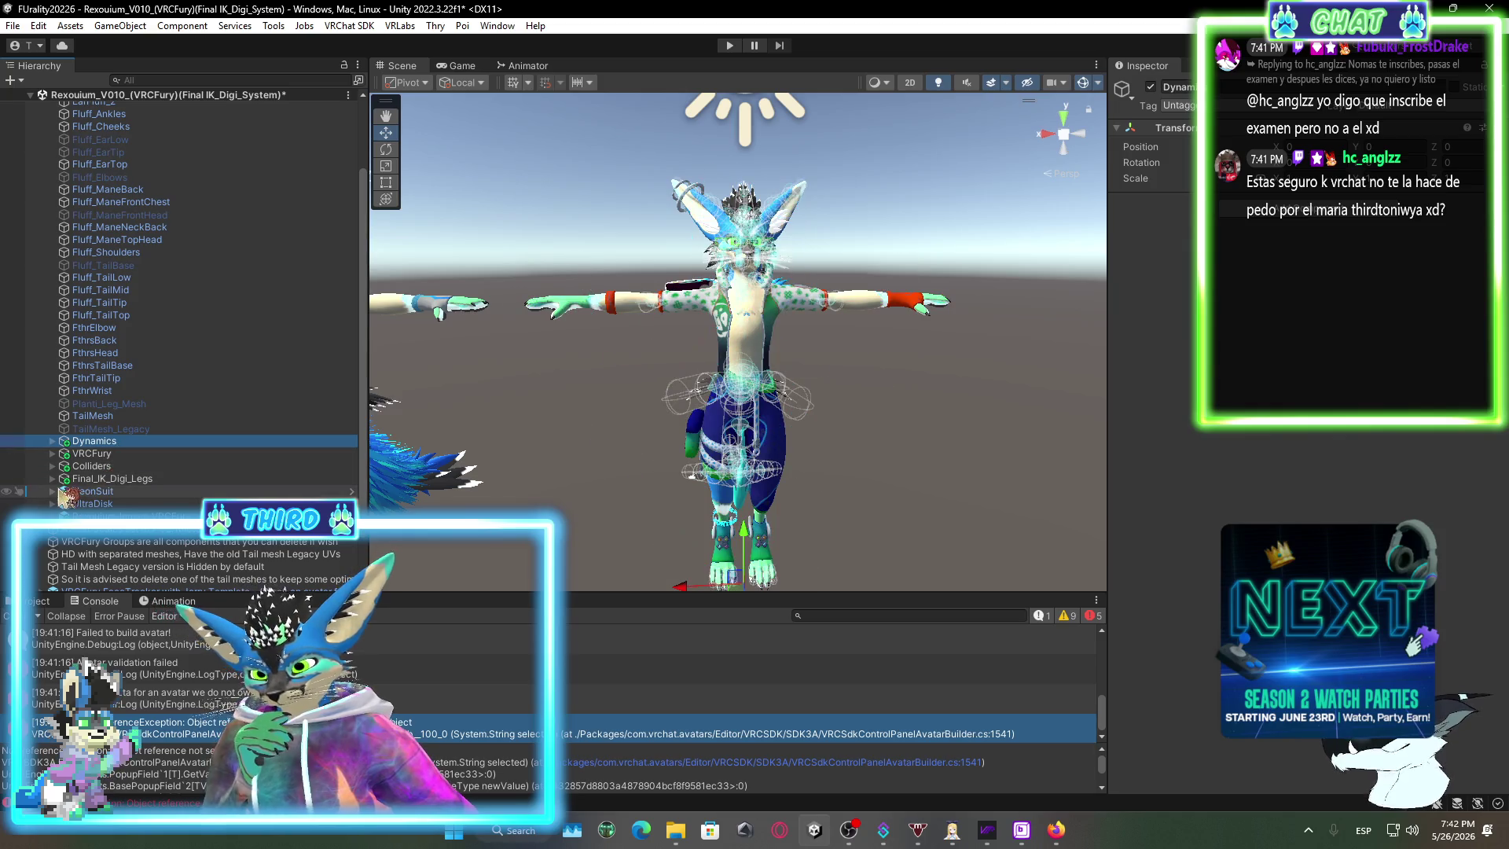
{"action": "left_click", "coordinate": [62, 492]}
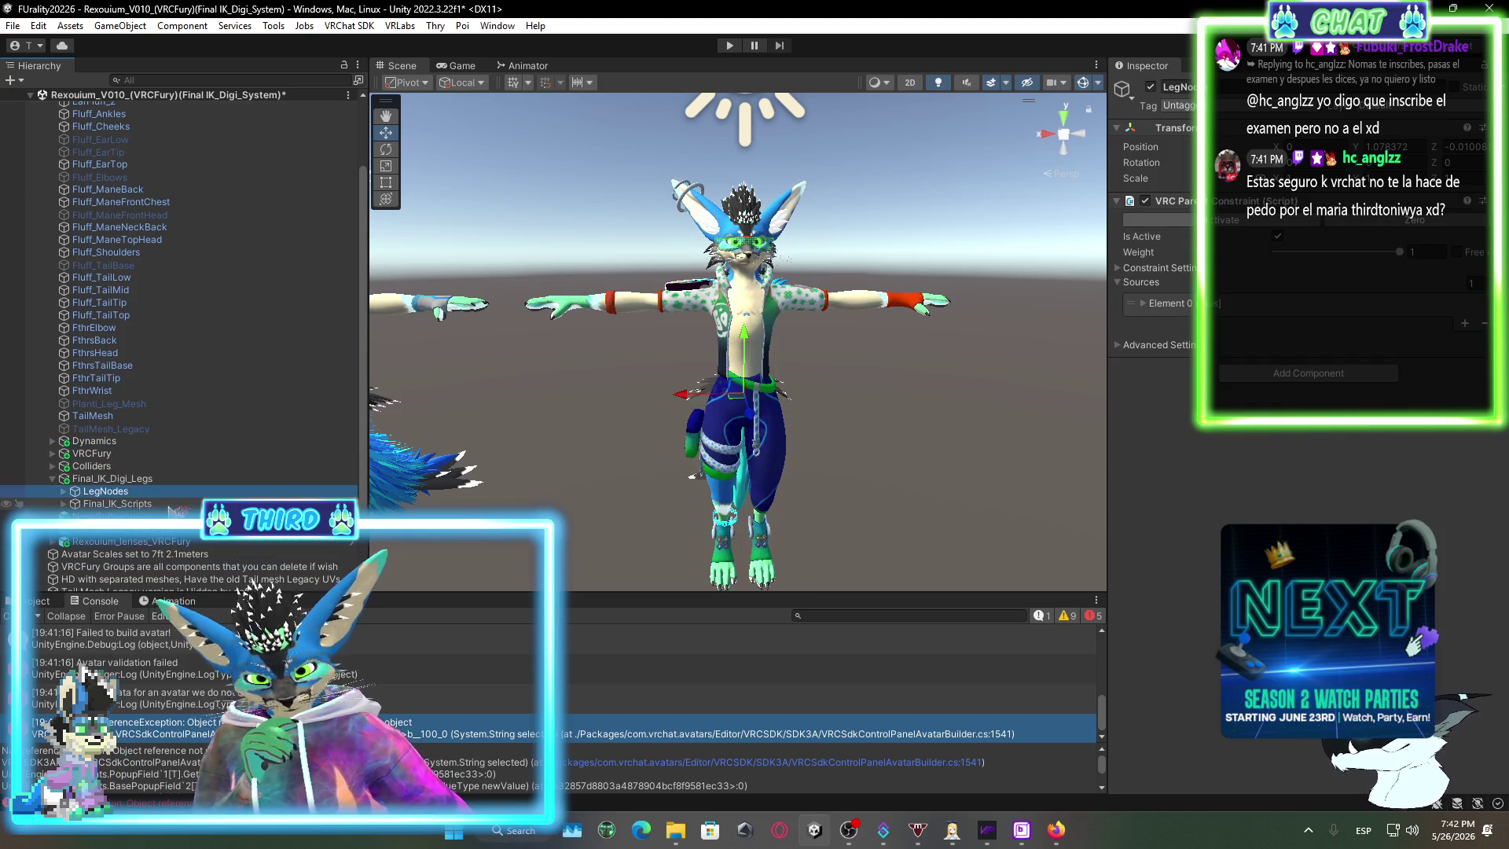
{"action": "left_click", "coordinate": [100, 504]}
{"action": "key", "text": "Right"}
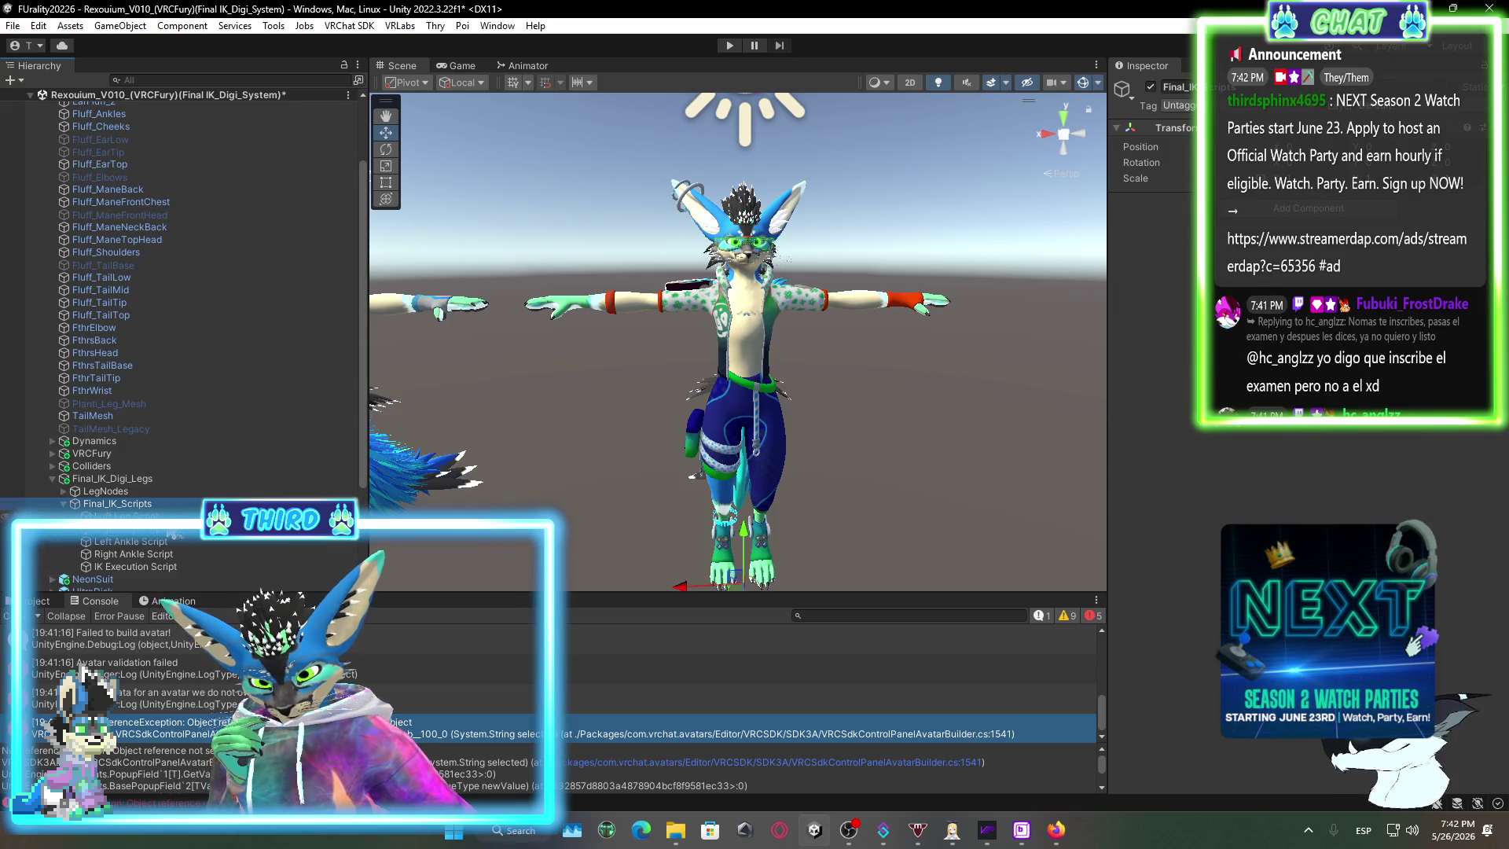
{"action": "key", "text": "Down"}
{"action": "key", "text": "Down"}
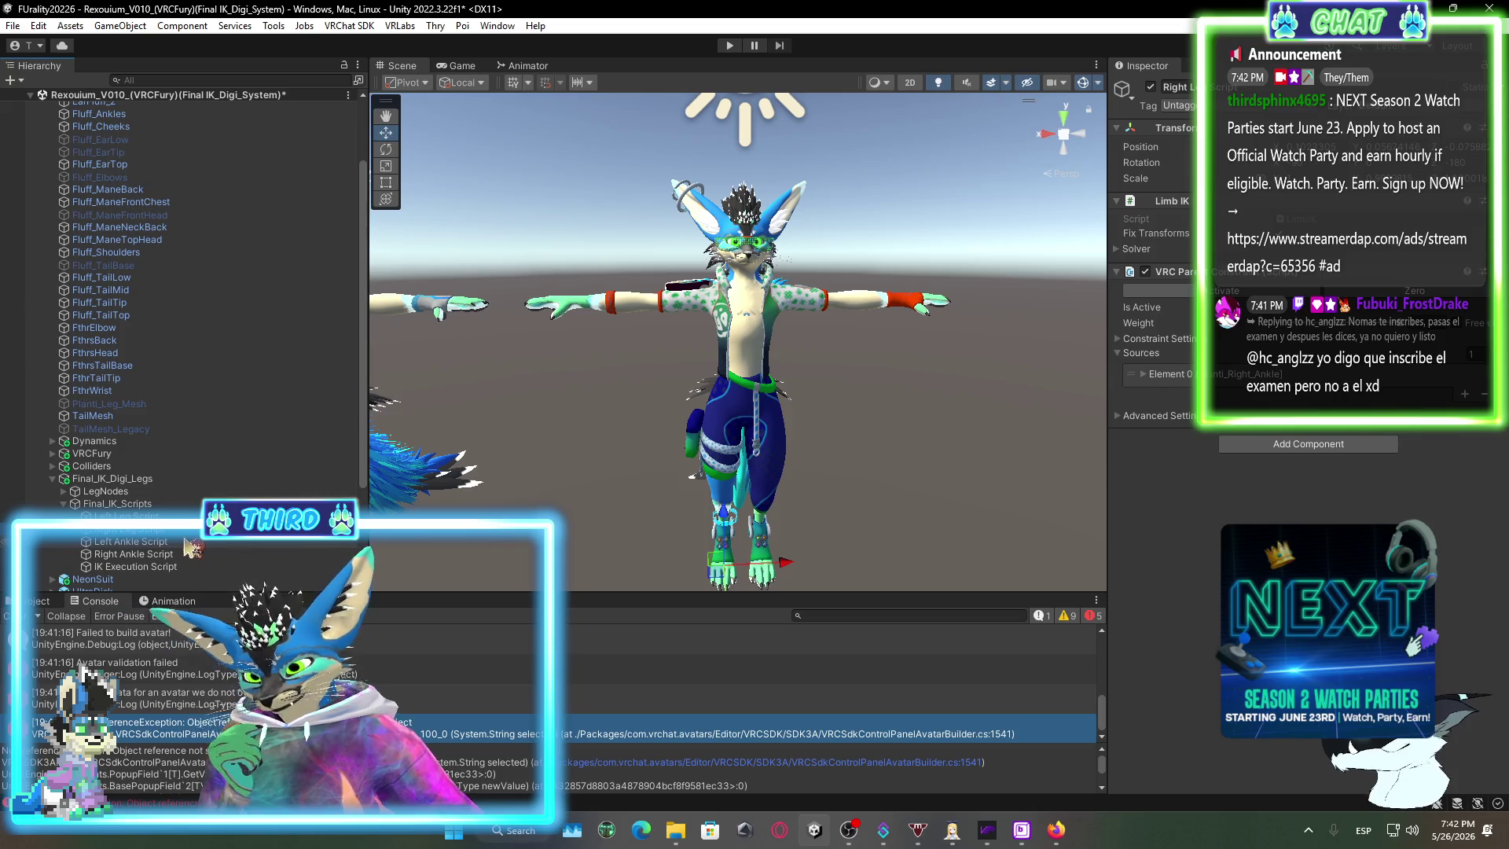
{"action": "key", "text": "Down"}
{"action": "key", "text": "Down"}
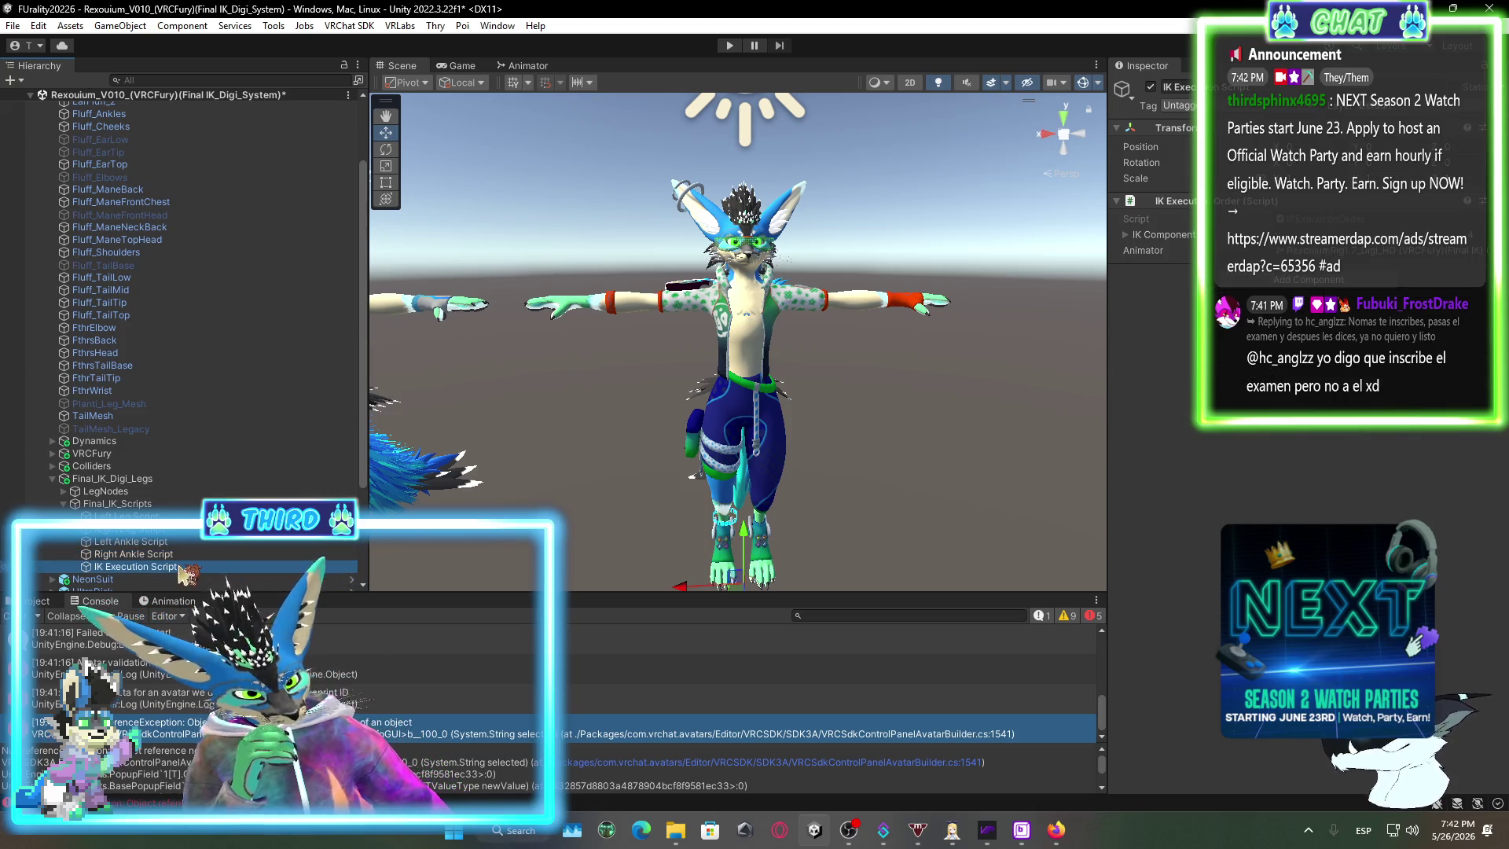
{"action": "scroll", "coordinate": [203, 558], "scroll_direction": "down", "scroll_amount": 3}
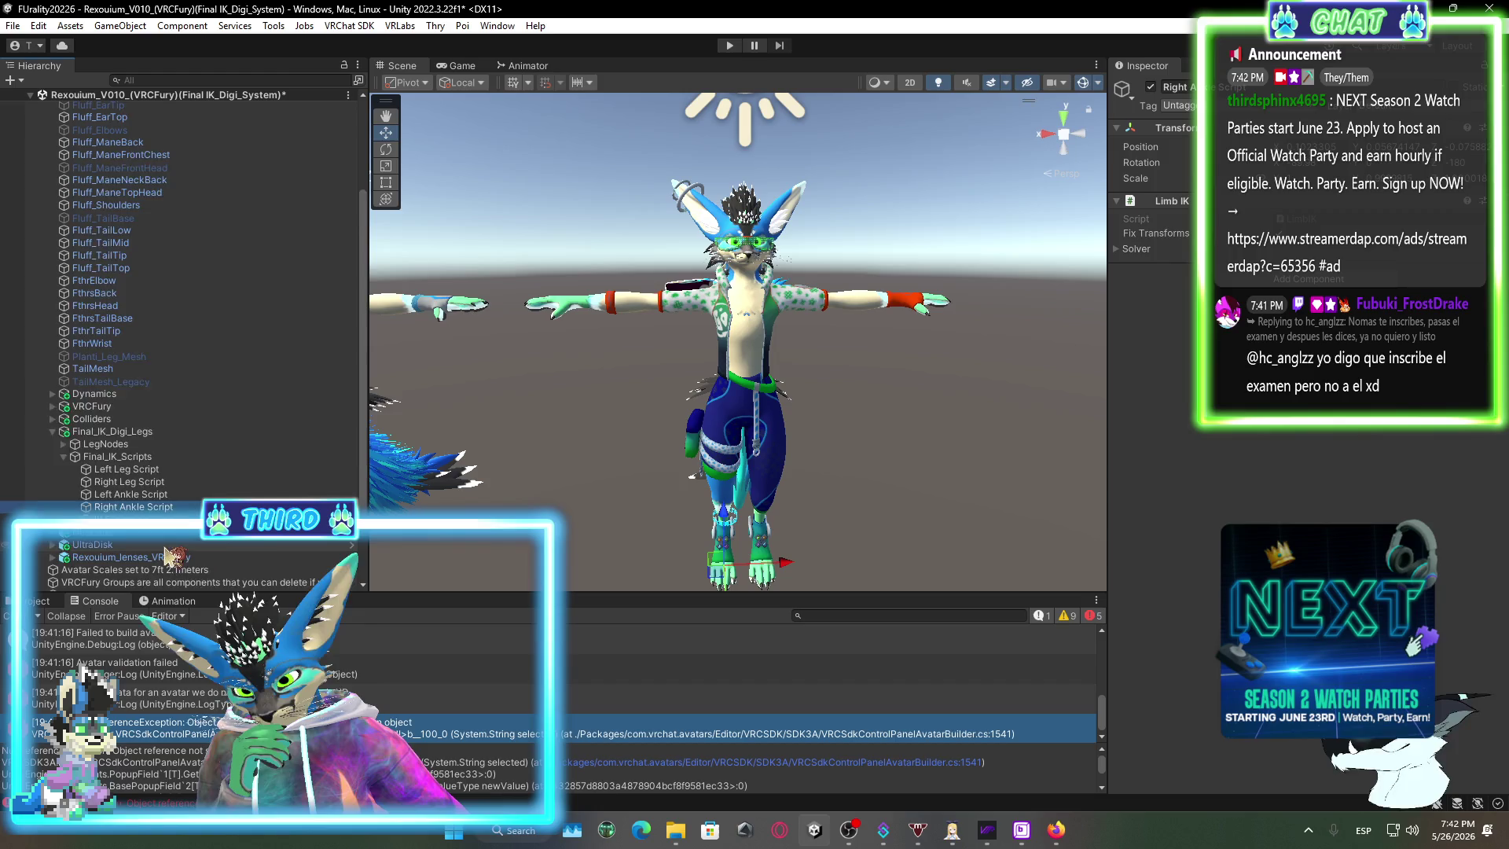
{"action": "scroll", "coordinate": [141, 550], "scroll_direction": "down", "scroll_amount": 3}
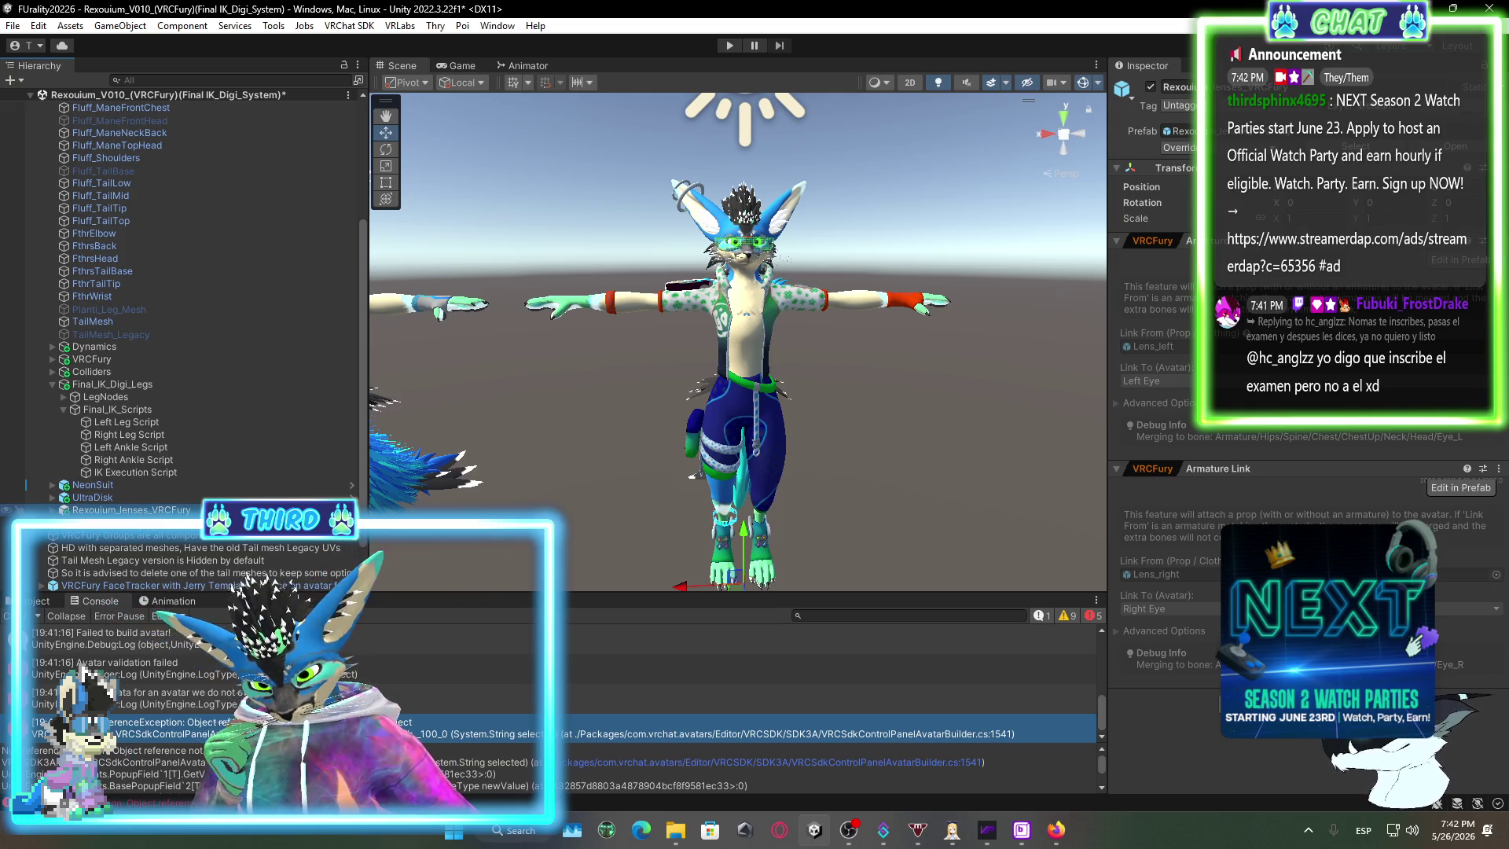
{"action": "scroll", "coordinate": [196, 354], "scroll_direction": "up", "scroll_amount": 8}
Delete the Holographic Ankle Band from the Digi avatar's right ankle.
{"action": "scroll", "coordinate": [747, 493], "scroll_direction": "up", "scroll_amount": 2}
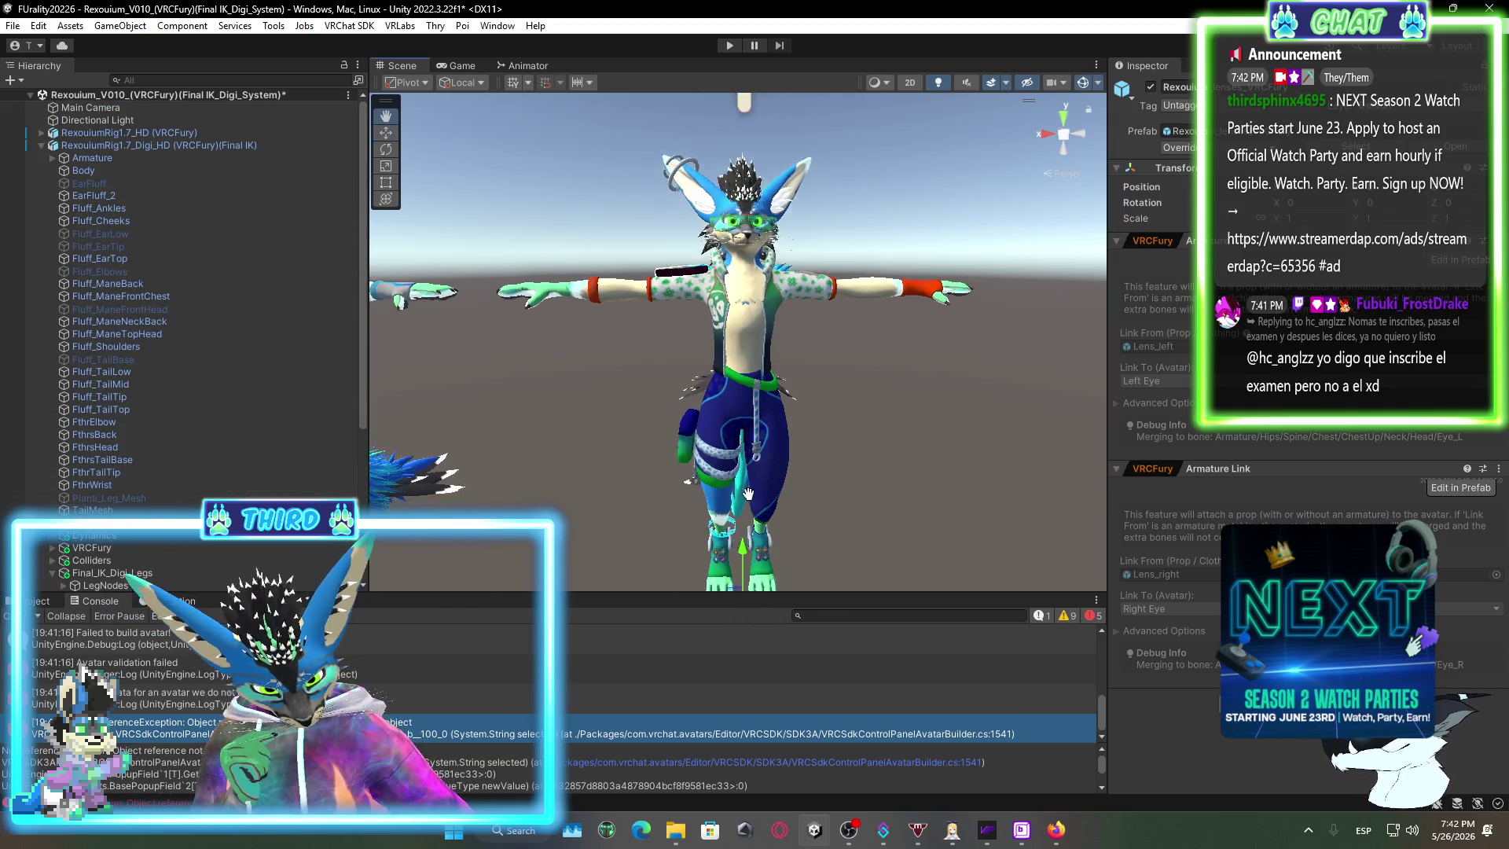
{"action": "scroll", "coordinate": [747, 493], "scroll_direction": "up", "scroll_amount": 10}
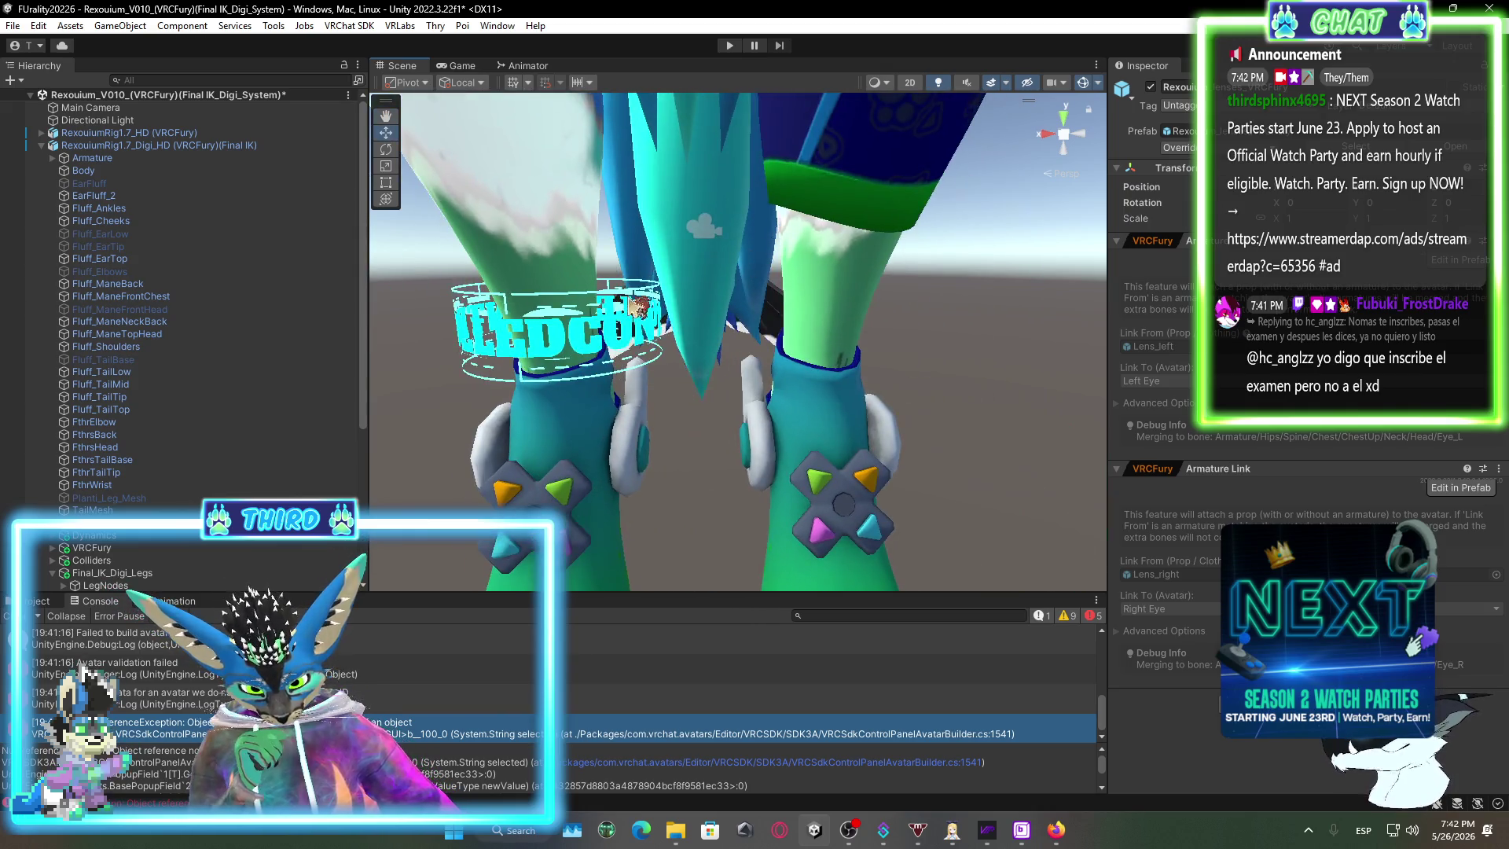
{"action": "left_click", "coordinate": [662, 330]}
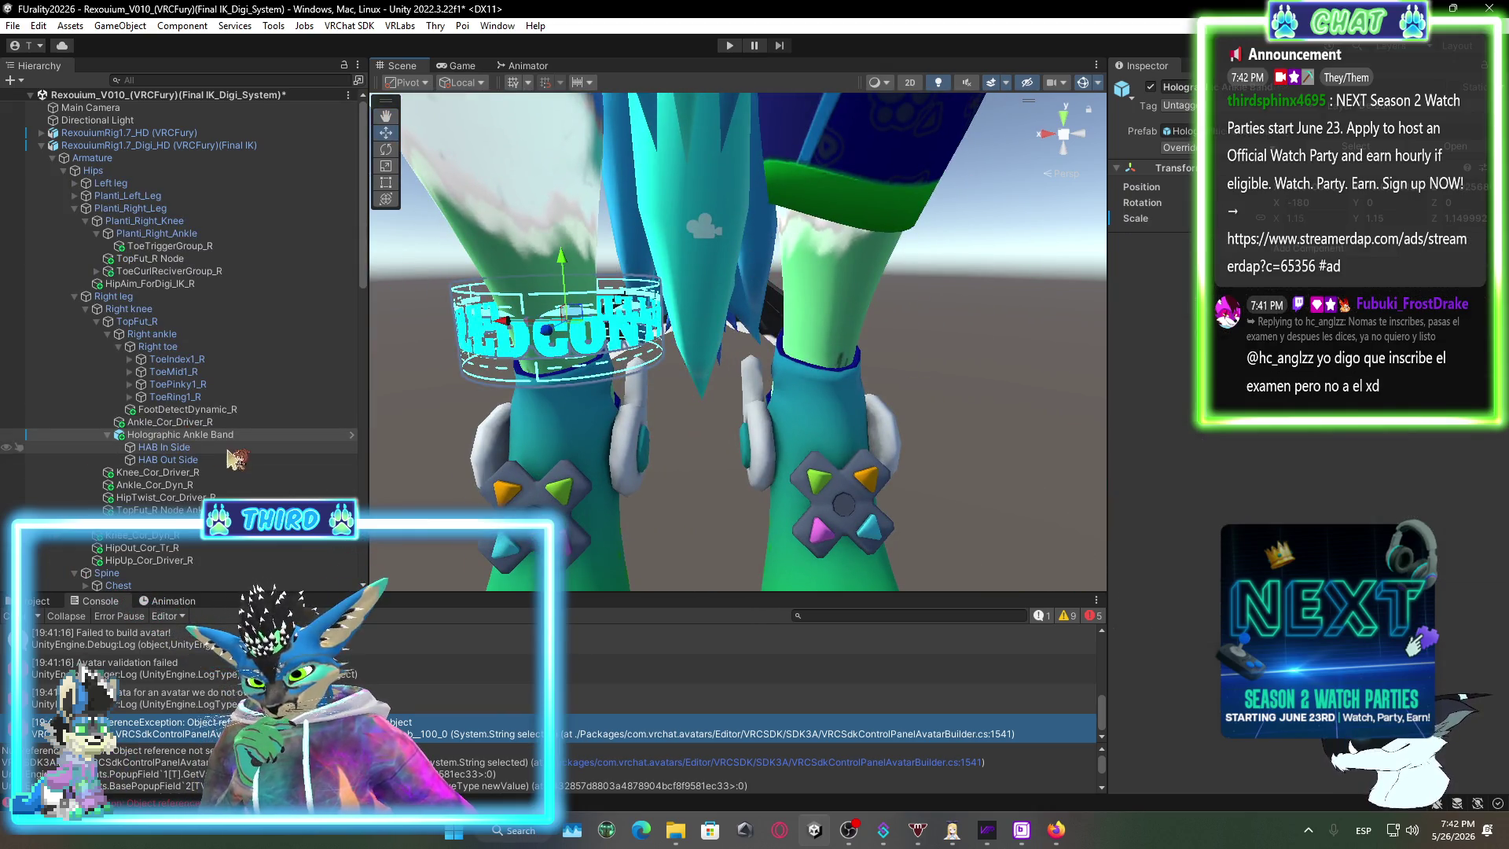
{"action": "left_click", "coordinate": [191, 424]}
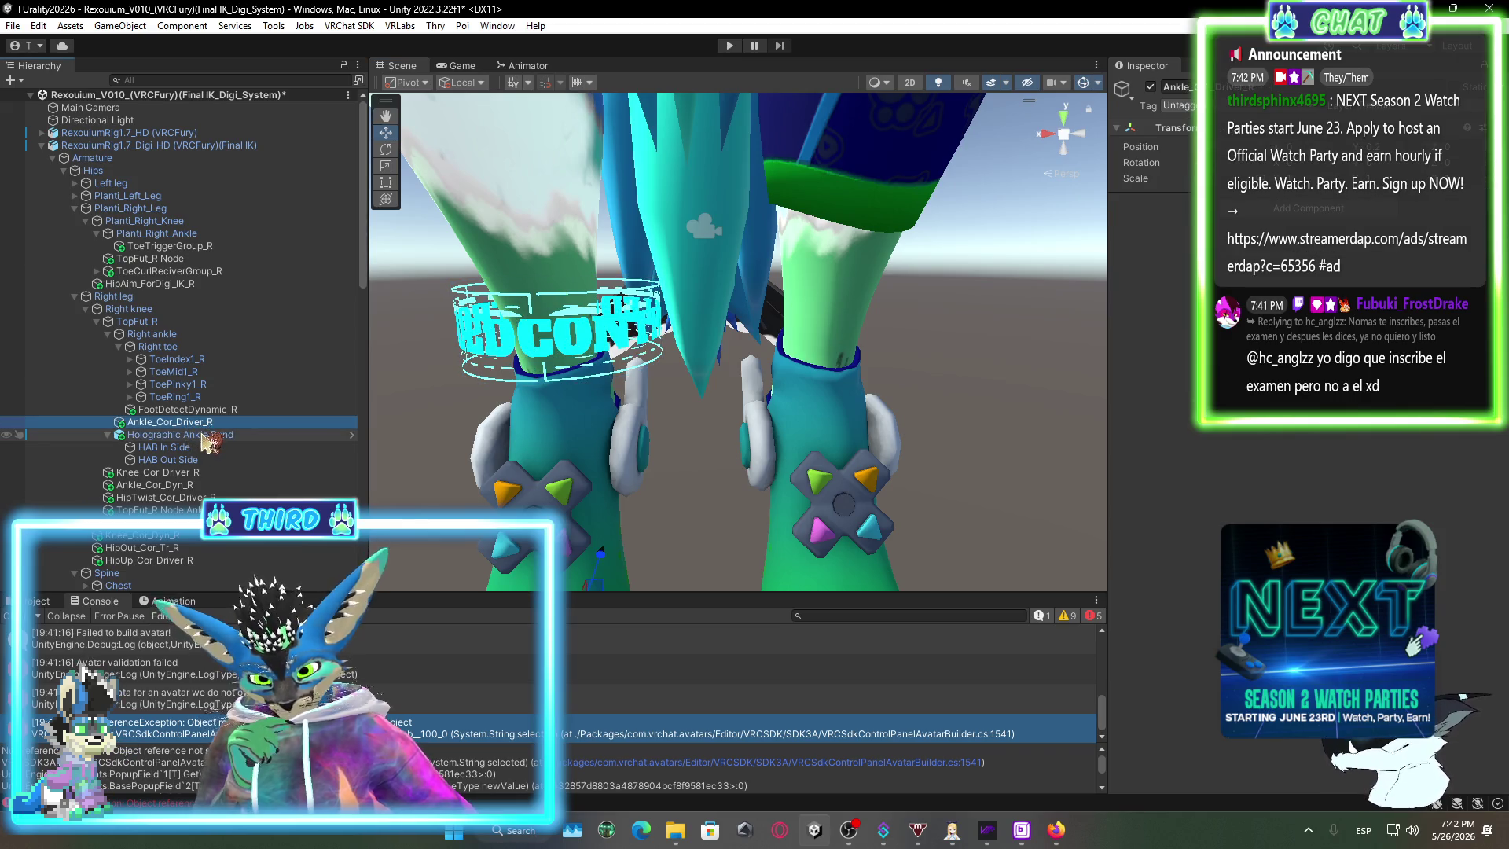
{"action": "left_click", "coordinate": [228, 437]}
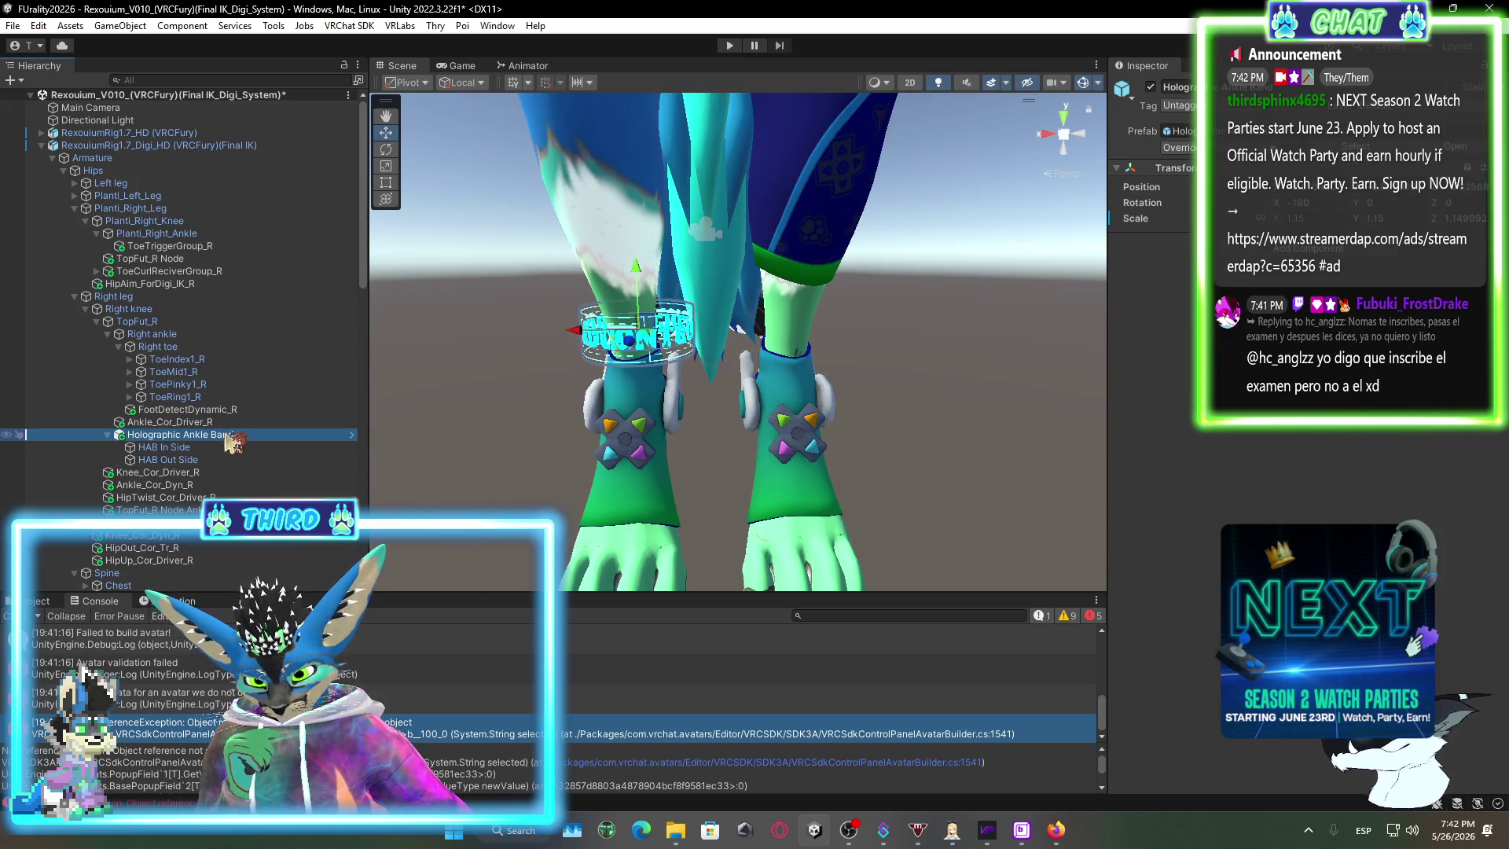
{"action": "right_click", "coordinate": [233, 441]}
{"action": "left_click", "coordinate": [302, 309]}
Select the RexouiumRig1.7_Digi_HD (Final IK) avatar root in the Hierarchy.
{"action": "scroll", "coordinate": [716, 353], "scroll_direction": "down", "scroll_amount": 3}
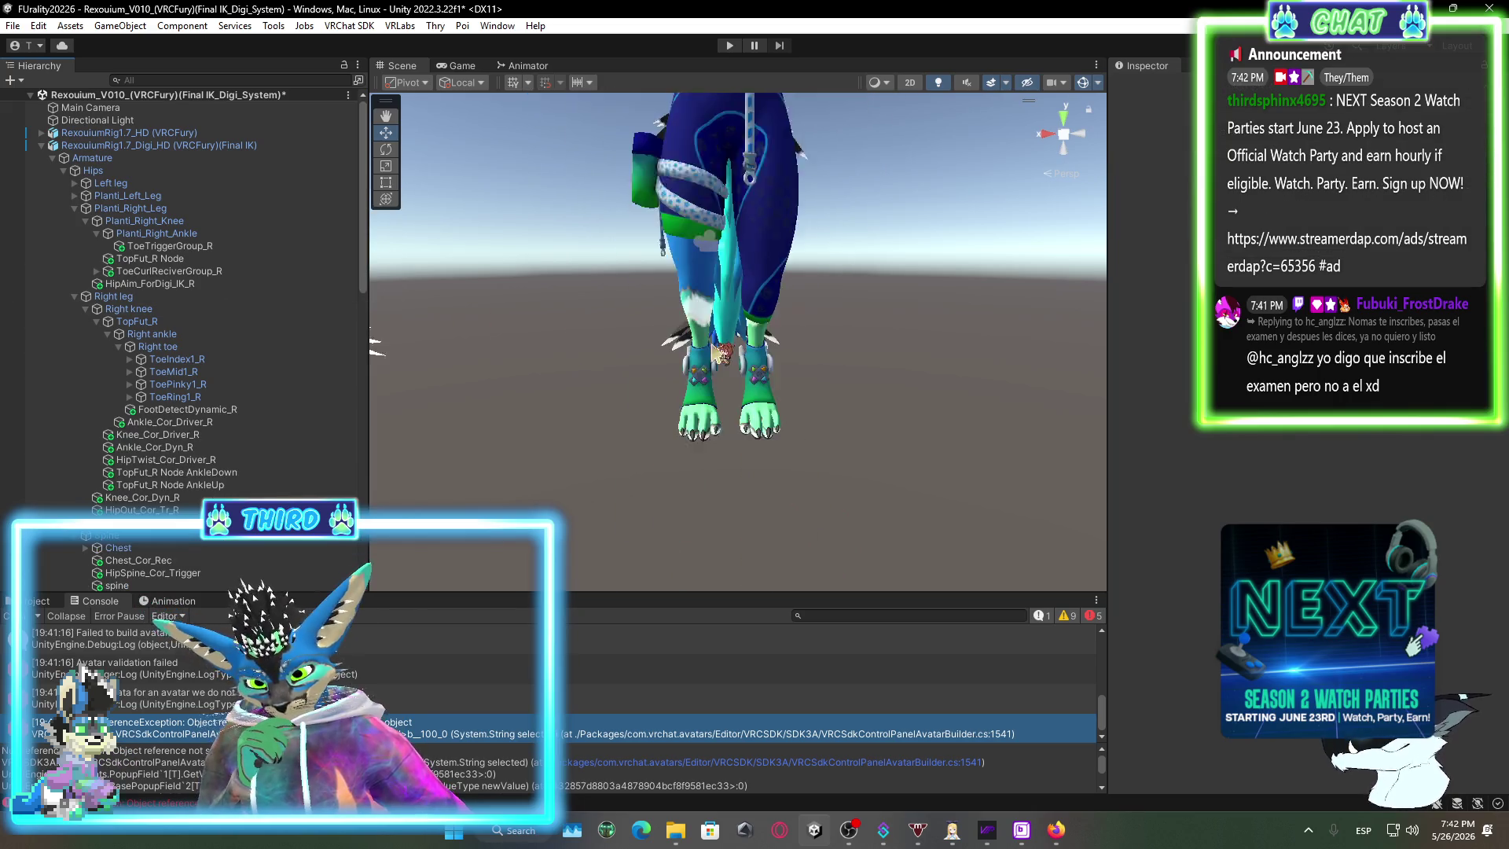
{"action": "scroll", "coordinate": [717, 353], "scroll_direction": "down", "scroll_amount": 5}
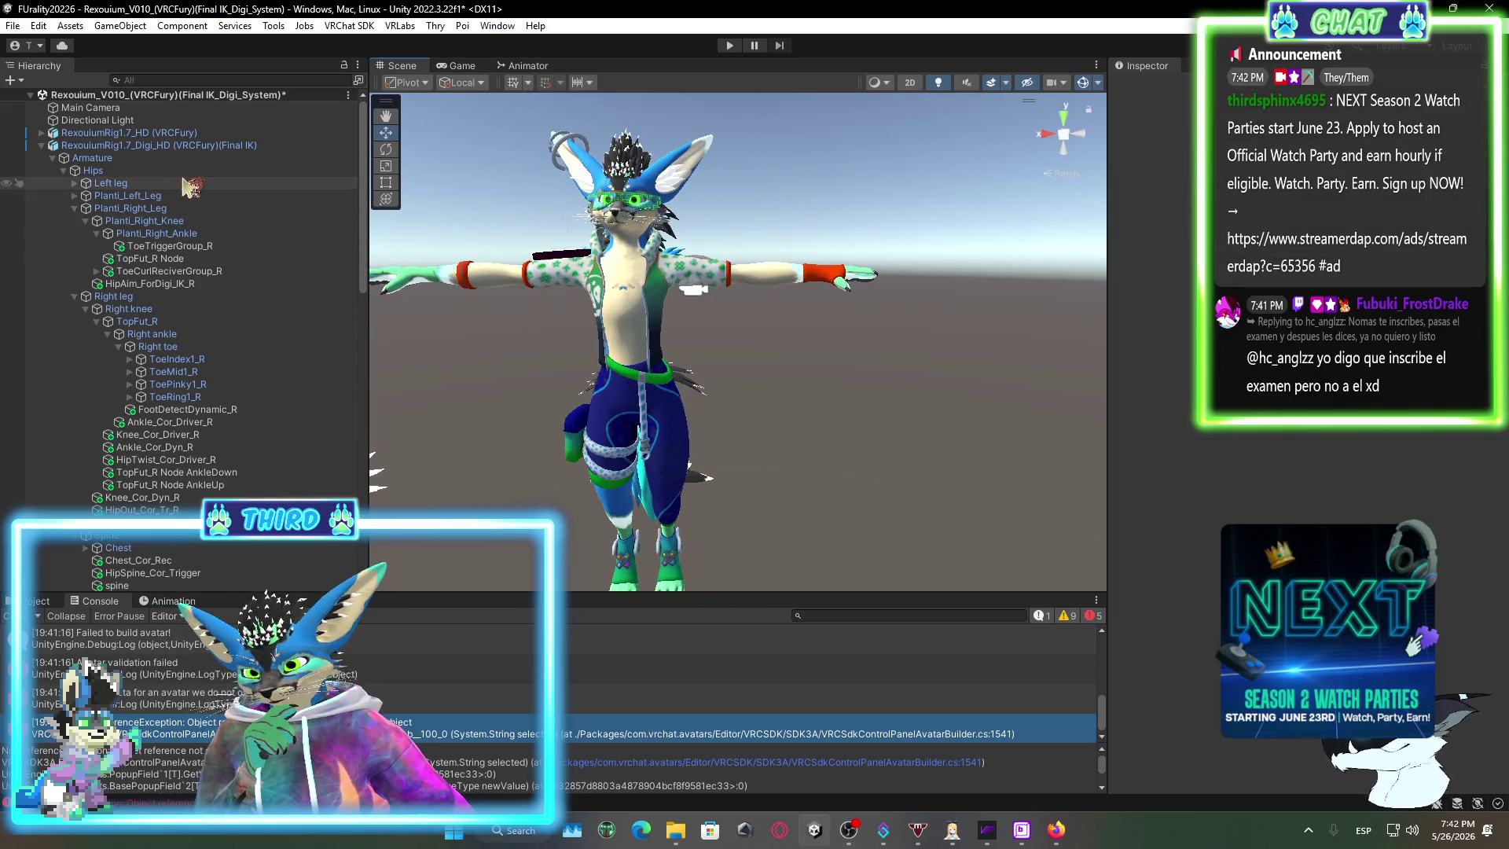
{"action": "left_click", "coordinate": [165, 145]}
{"action": "left_click", "coordinate": [350, 25]}
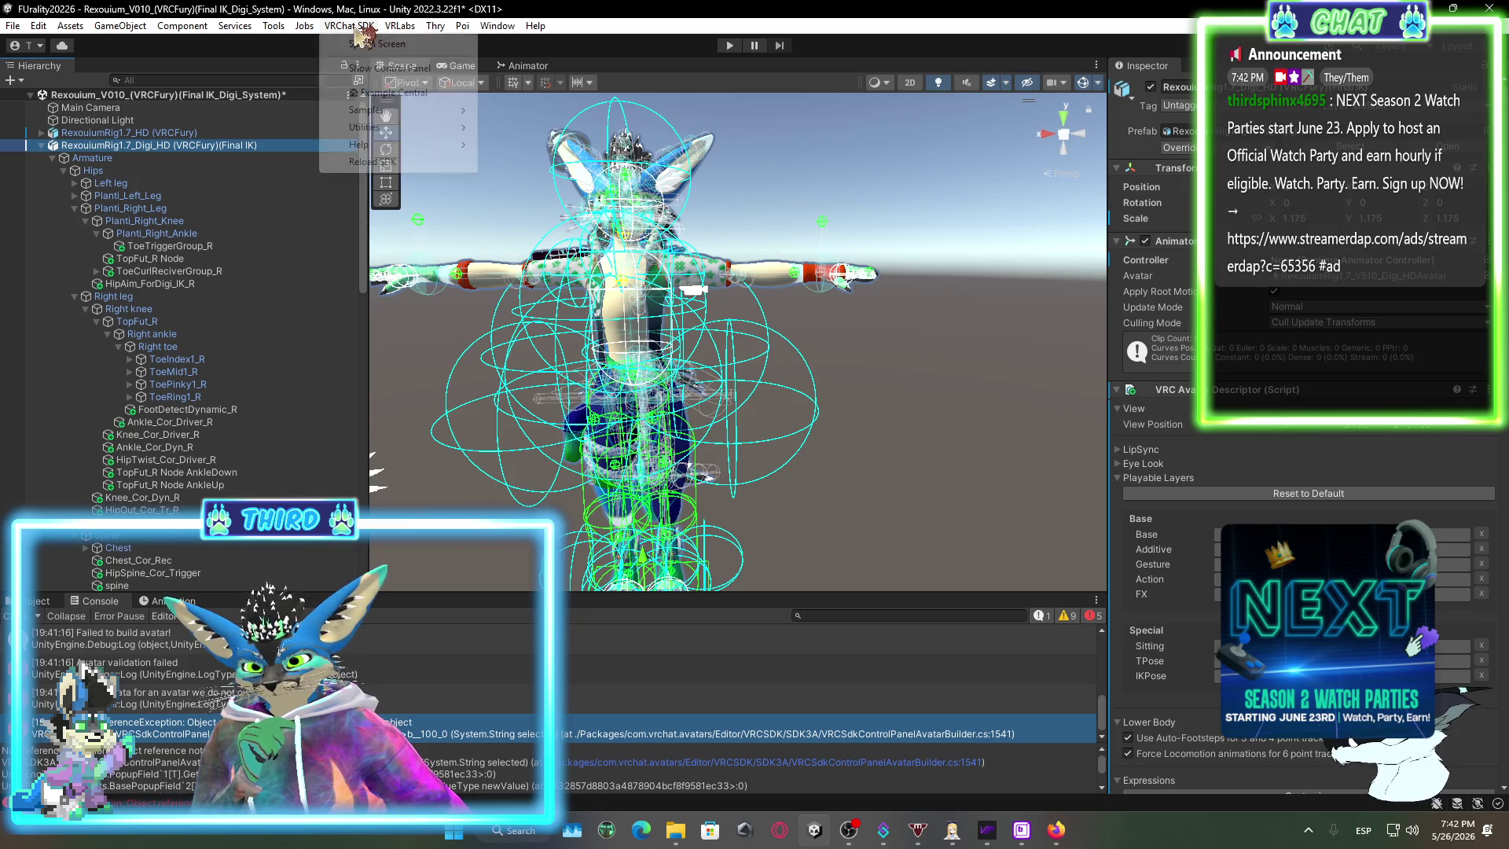
In the SDK Builder, name the Digi avatar 'ThirdUltra' and set Primary Style to Furry.
{"action": "left_click", "coordinate": [391, 69]}
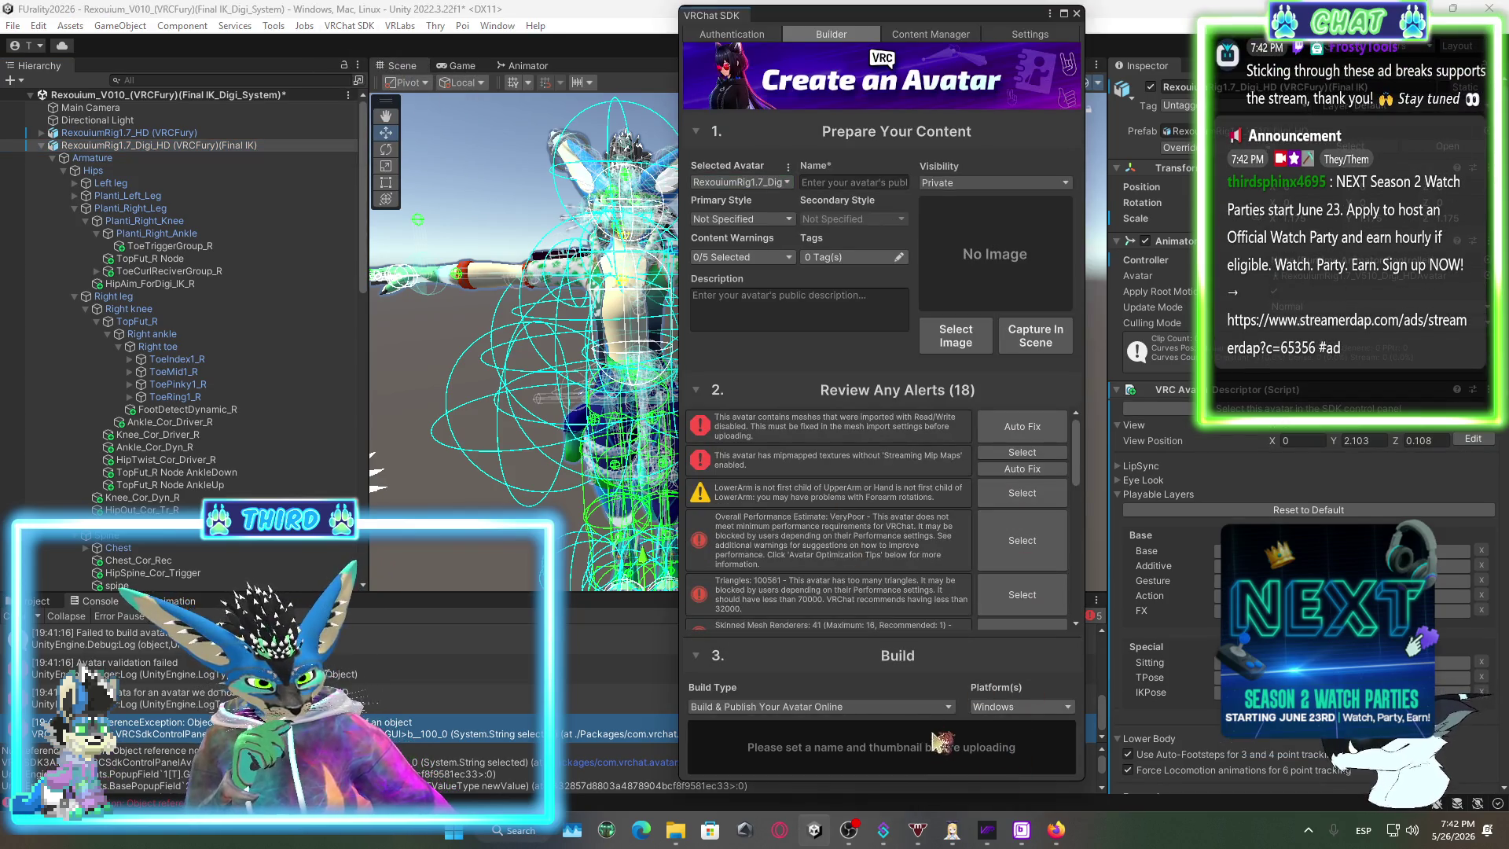
{"action": "left_click", "coordinate": [853, 182]}
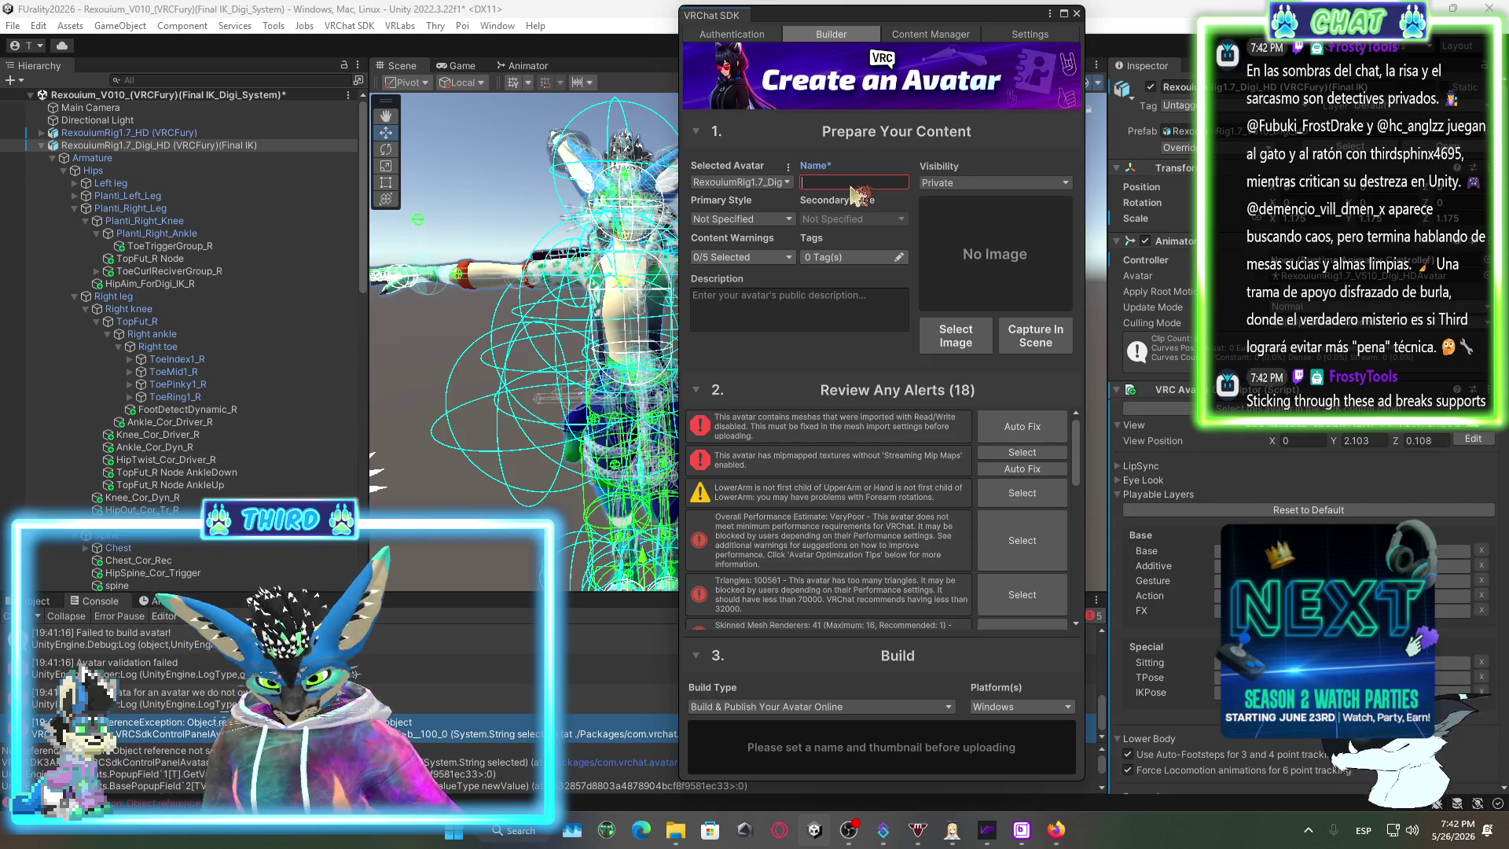
{"action": "type", "text": "REx"}
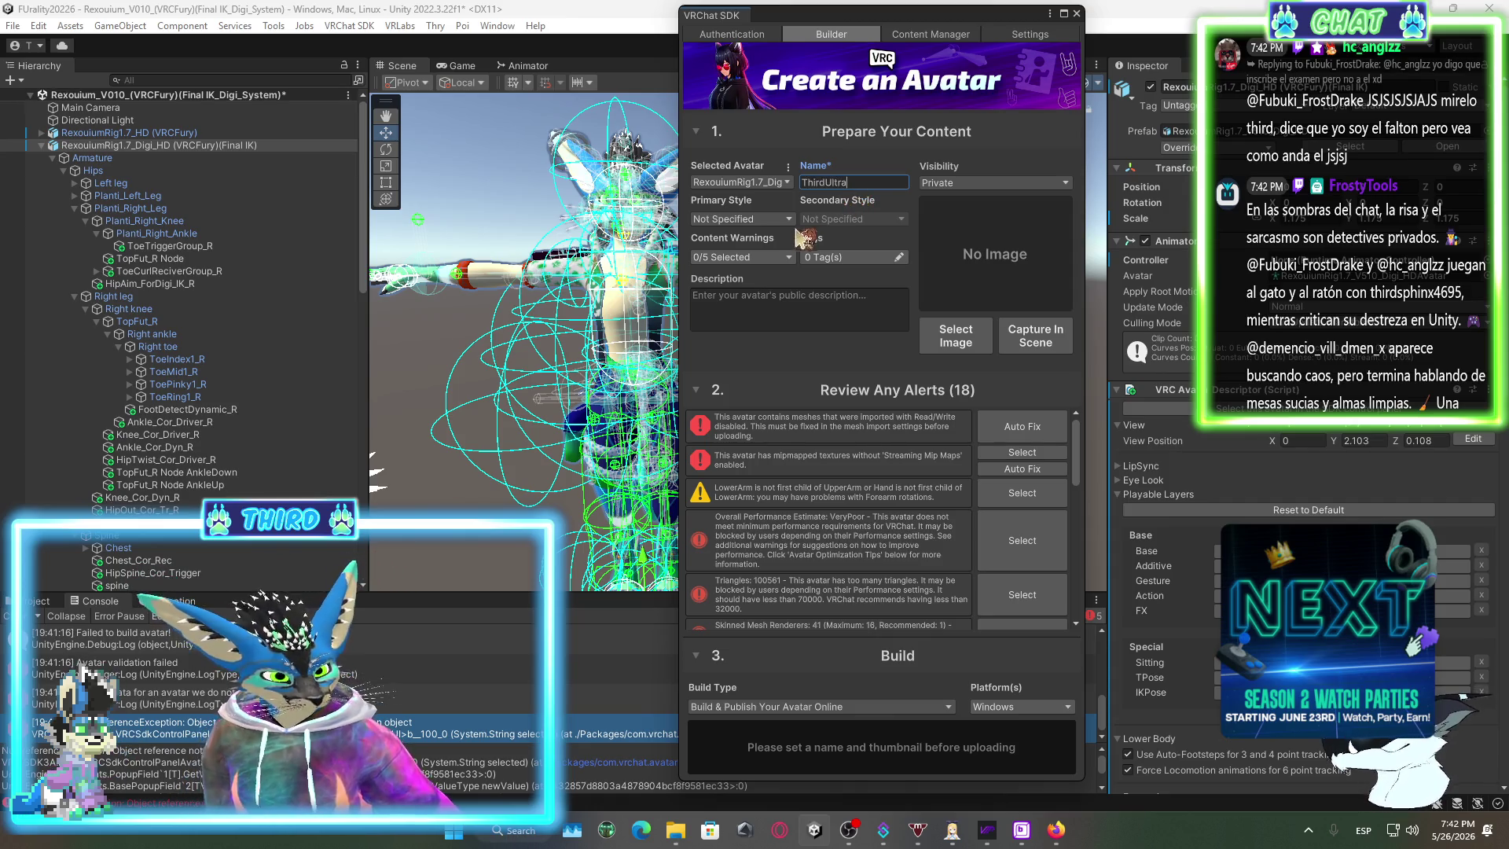
{"action": "left_click", "coordinate": [754, 218]}
{"action": "left_click", "coordinate": [743, 358]}
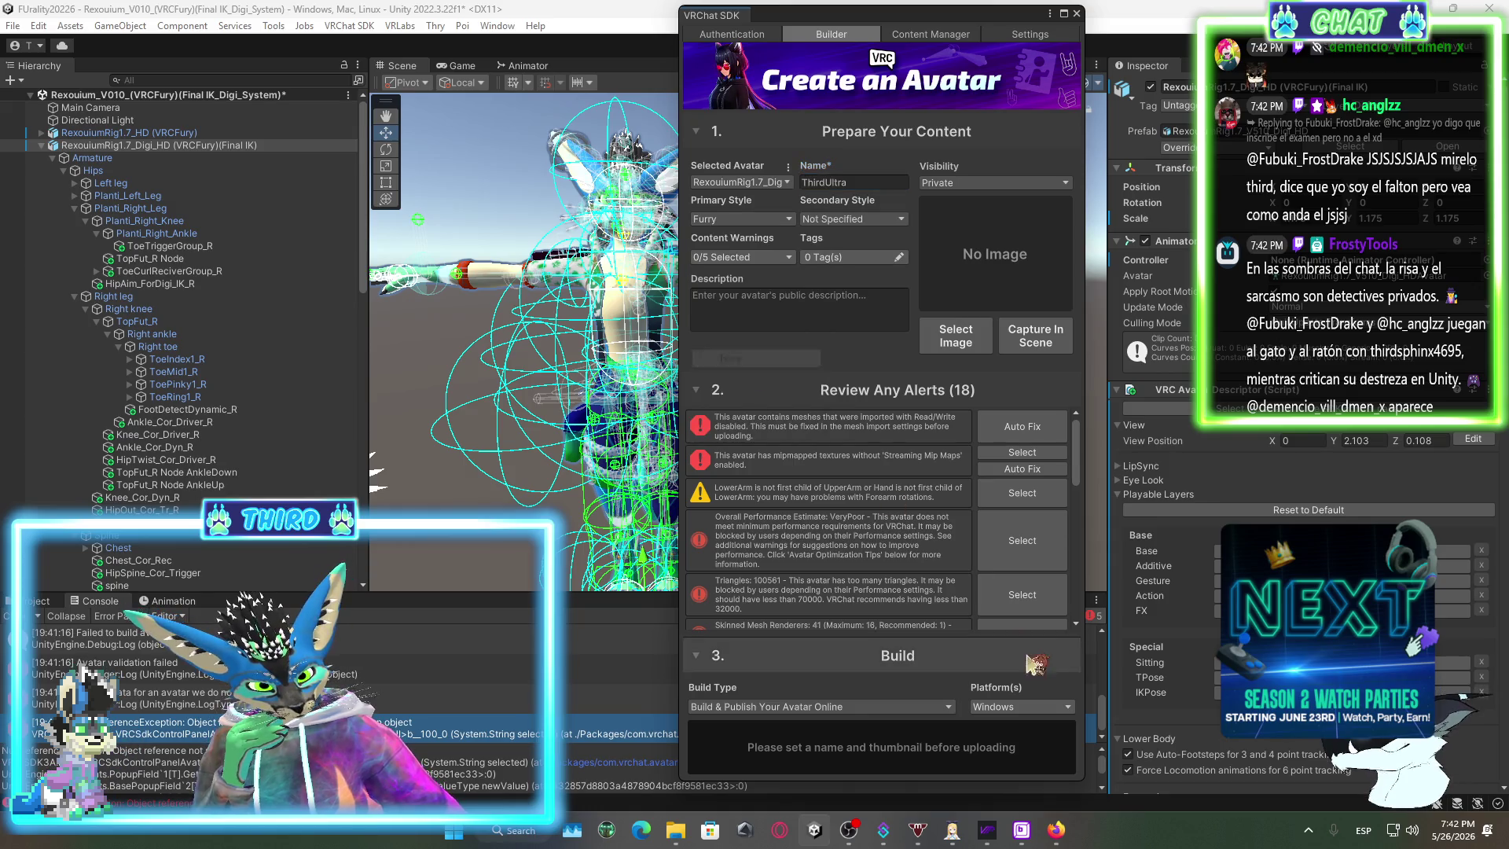
Set the painted portrait image as the avatar's thumbnail.
{"action": "left_click", "coordinate": [955, 337]}
{"action": "scroll", "coordinate": [581, 425], "scroll_direction": "down", "scroll_amount": 5}
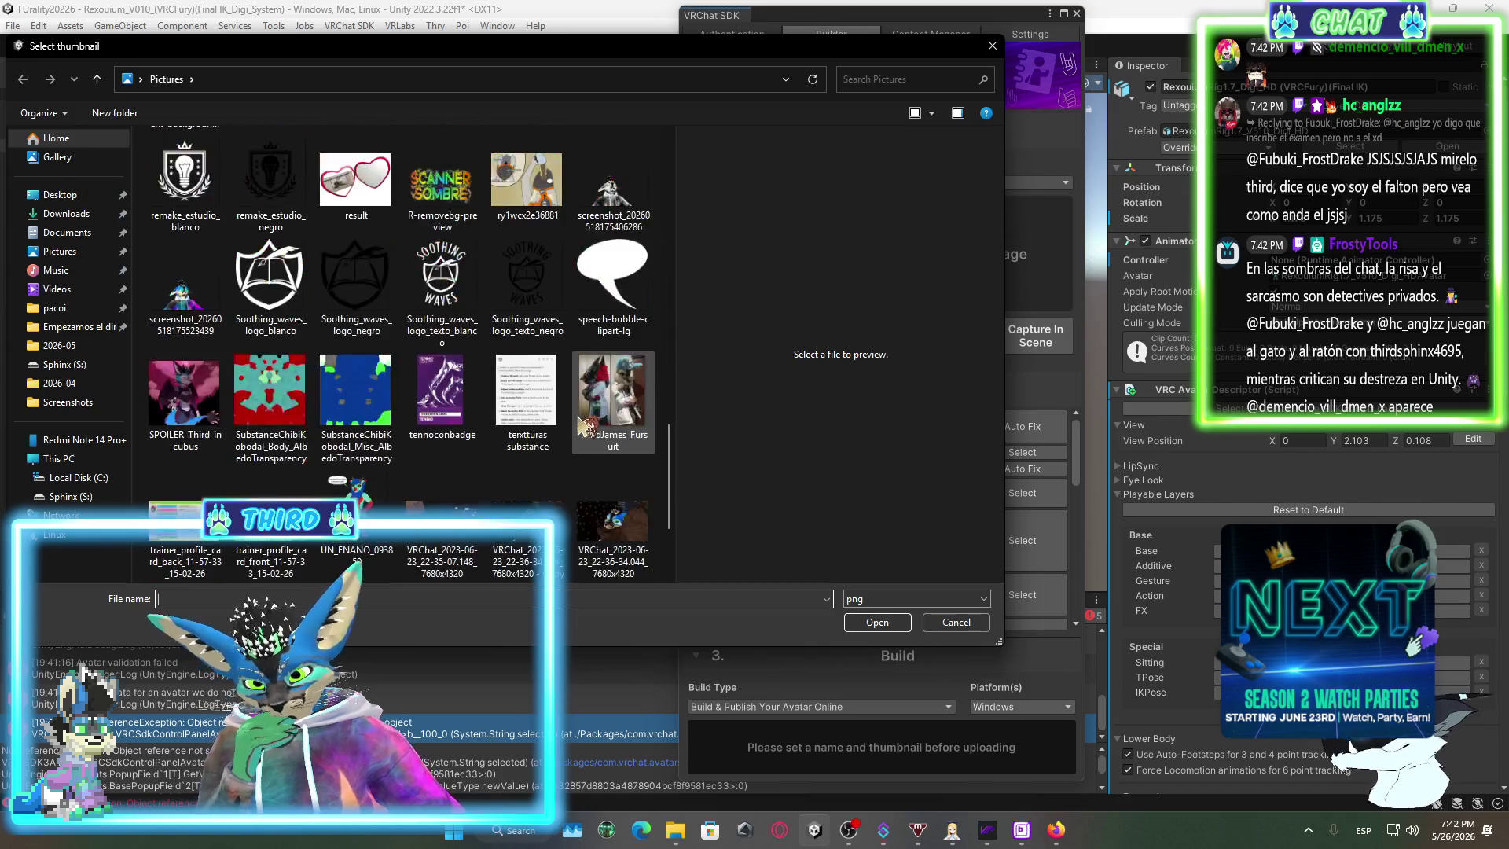
{"action": "scroll", "coordinate": [581, 425], "scroll_direction": "up", "scroll_amount": 8}
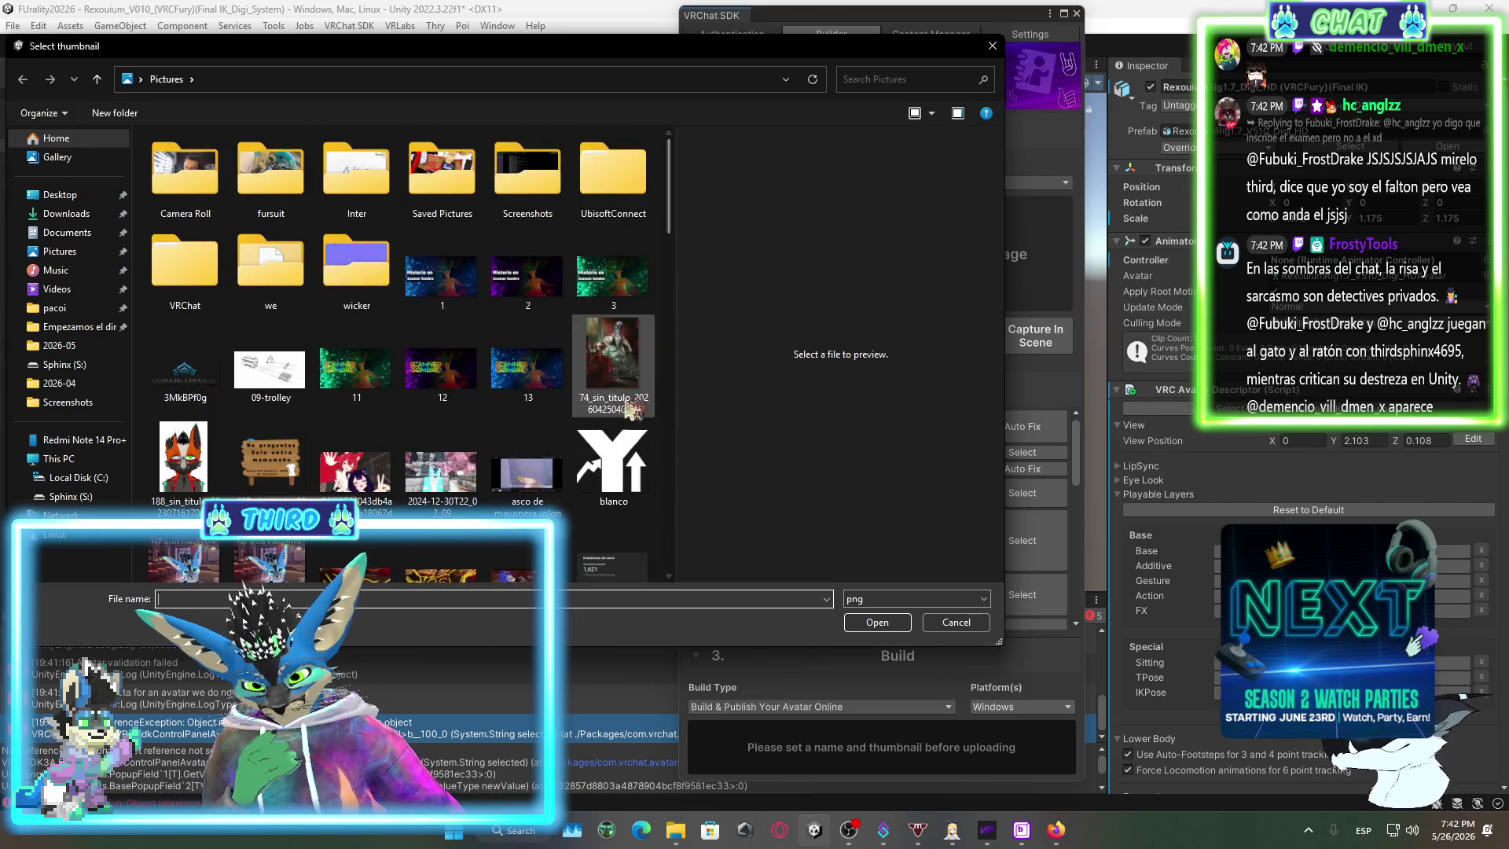
{"action": "left_click", "coordinate": [624, 385]}
{"action": "left_click", "coordinate": [877, 625]}
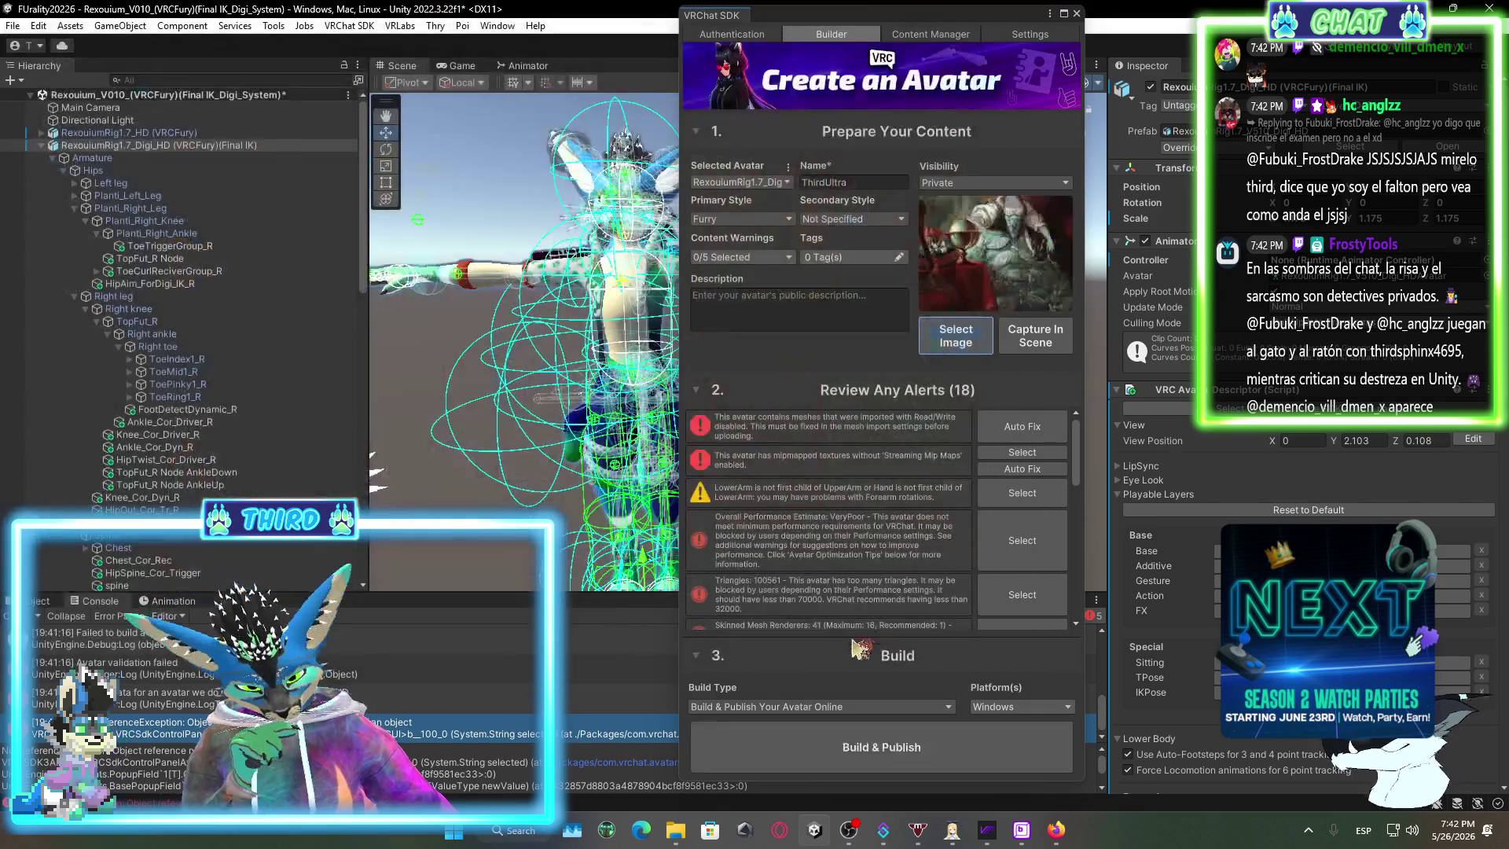
Start Build & Publish, accept the copyright agreement, then switch to OBS Studio.
{"action": "left_click", "coordinate": [963, 748]}
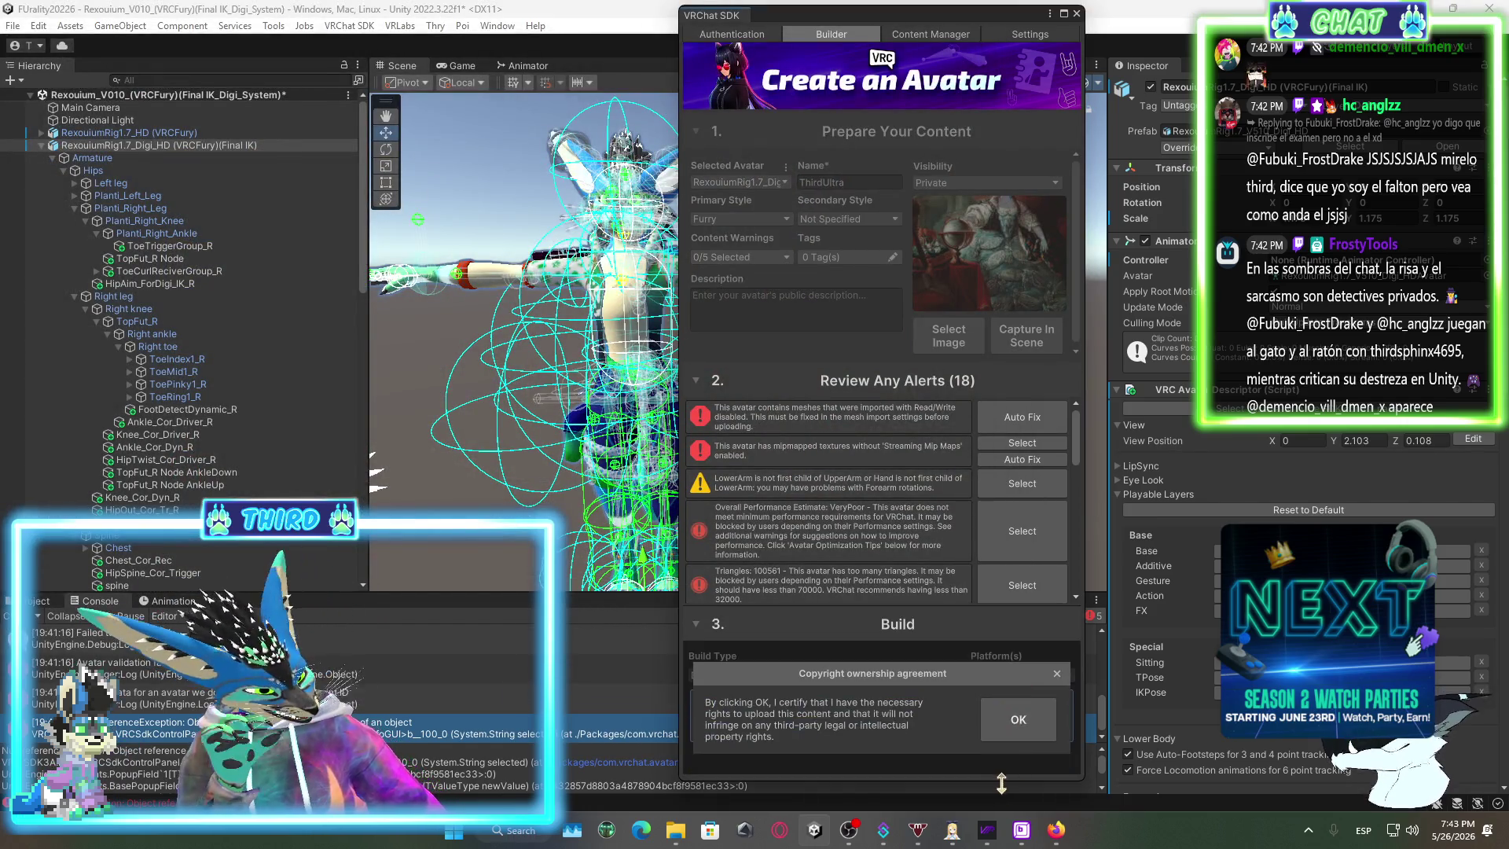
{"action": "left_click", "coordinate": [1024, 739]}
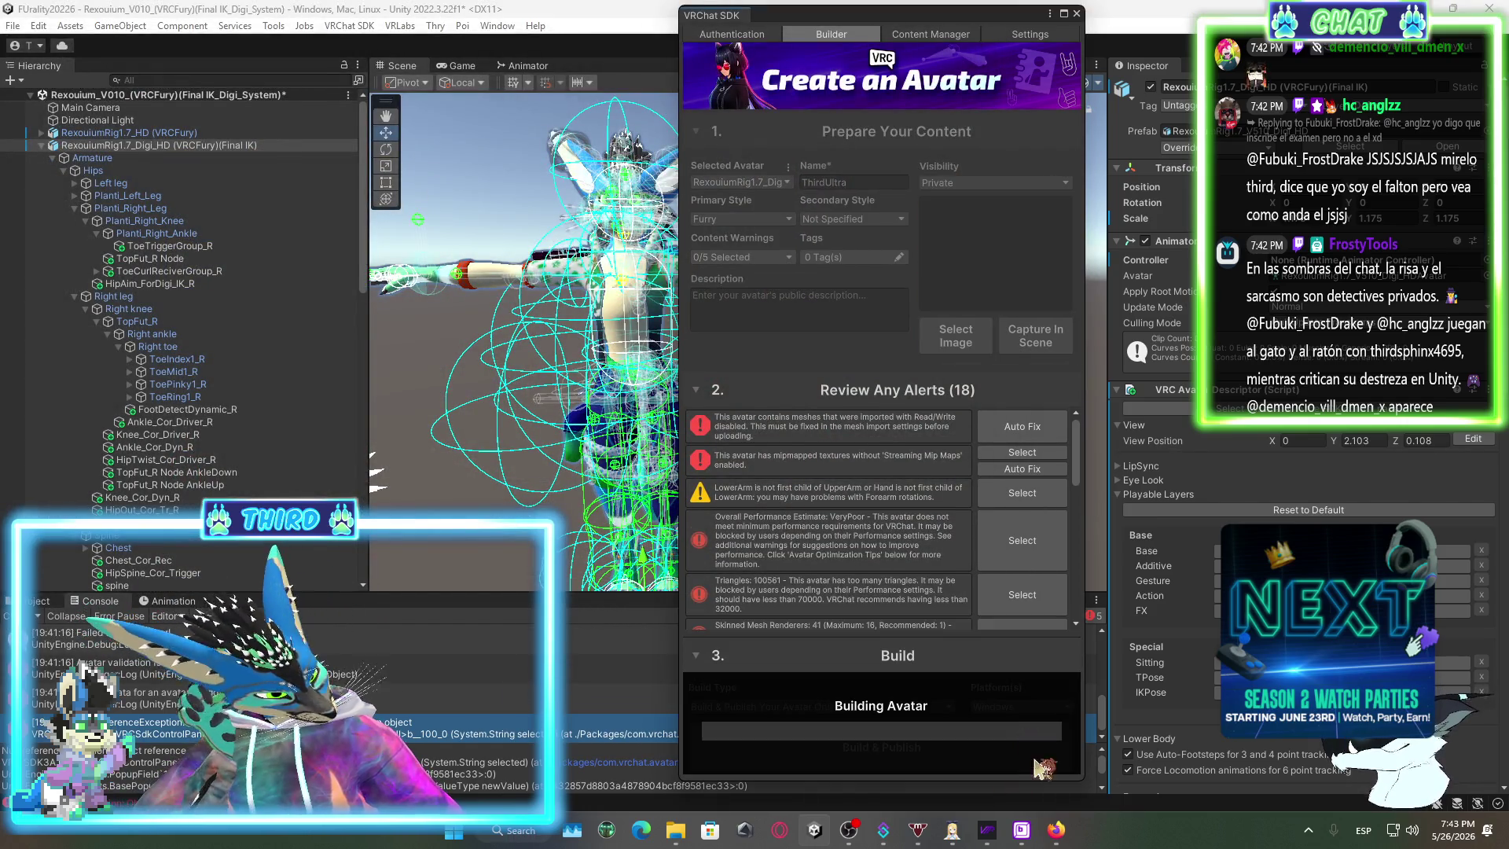
{"action": "left_click", "coordinate": [850, 833]}
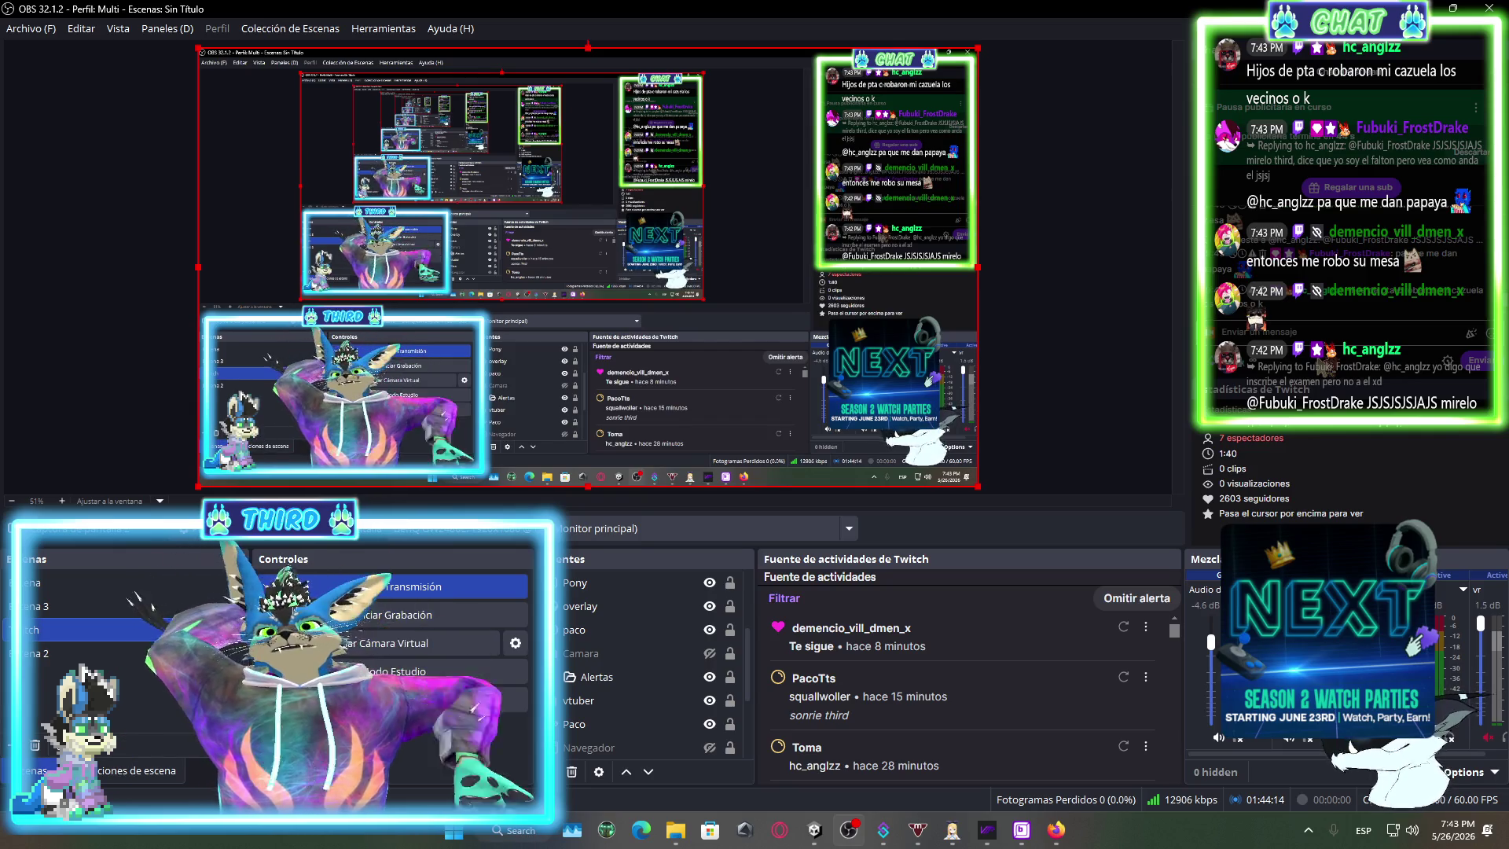
Switch the OBS stream to another scene, then return to Unity showing the failed build.
{"action": "left_click", "coordinate": [118, 653]}
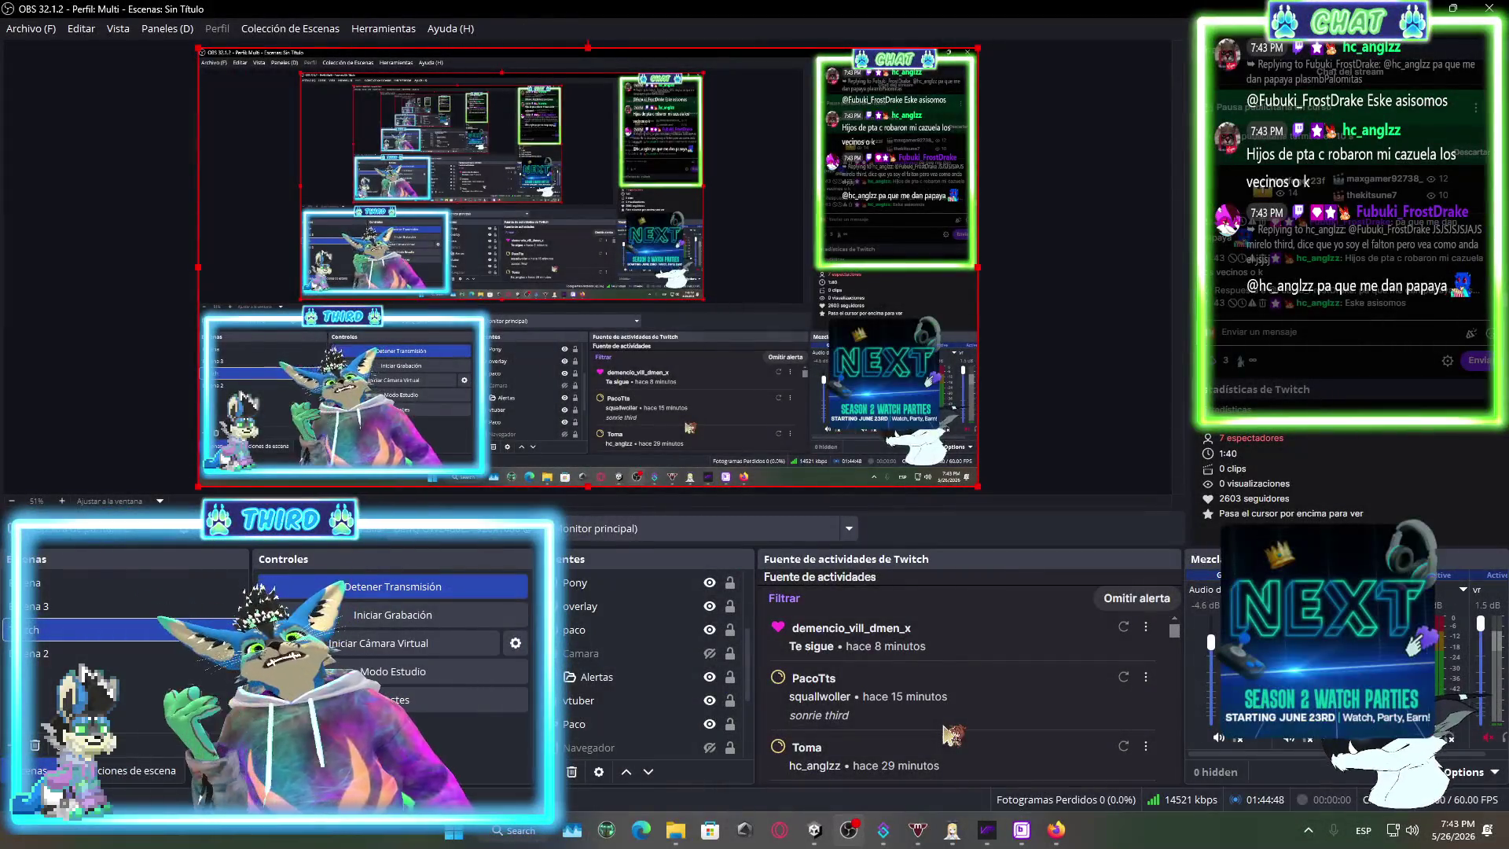
{"action": "mouse_move", "coordinate": [1057, 831]}
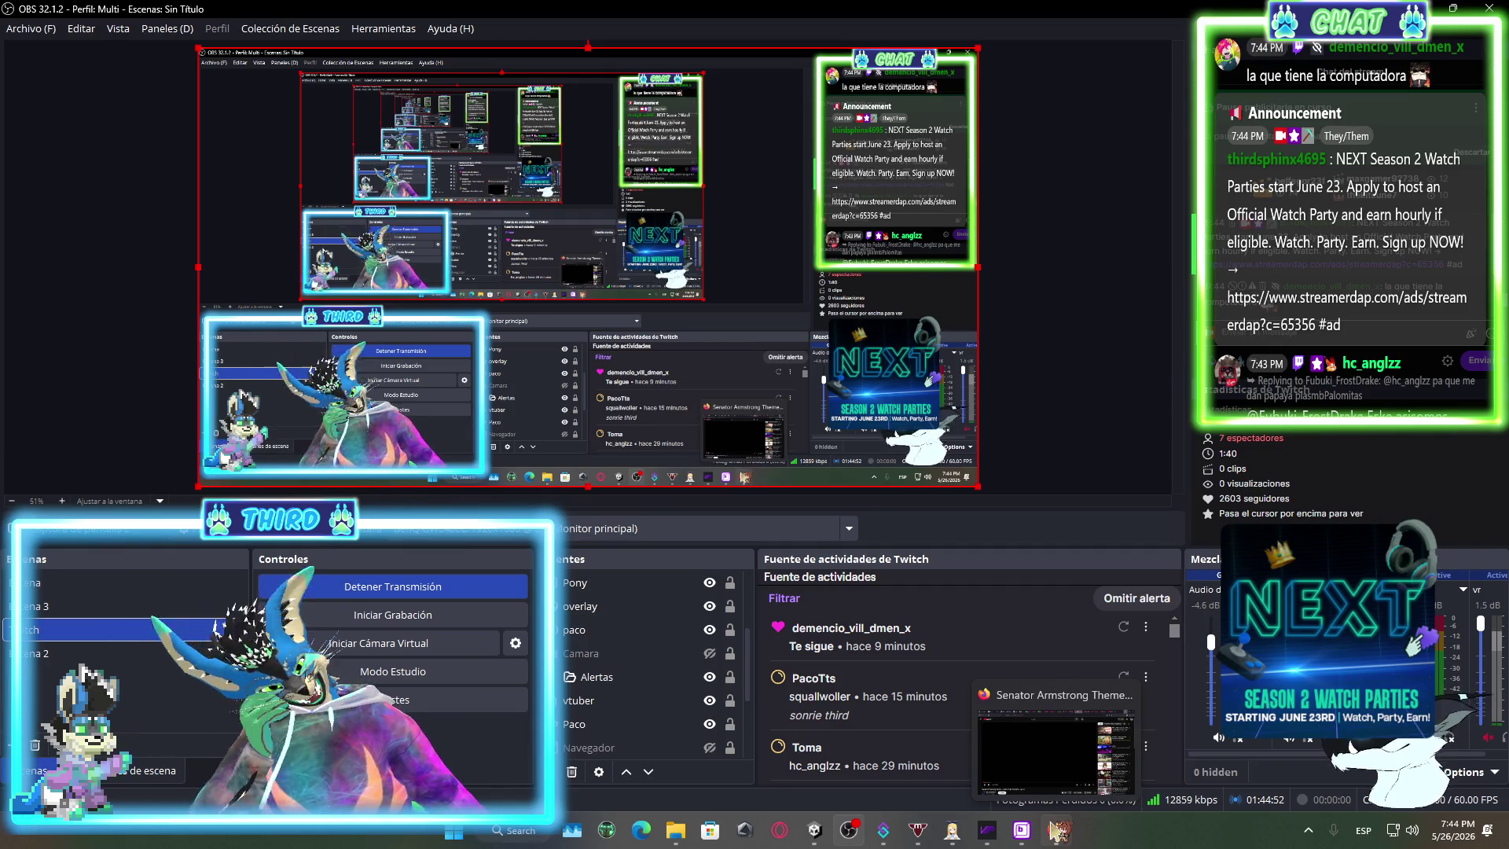
{"action": "left_click", "coordinate": [825, 834]}
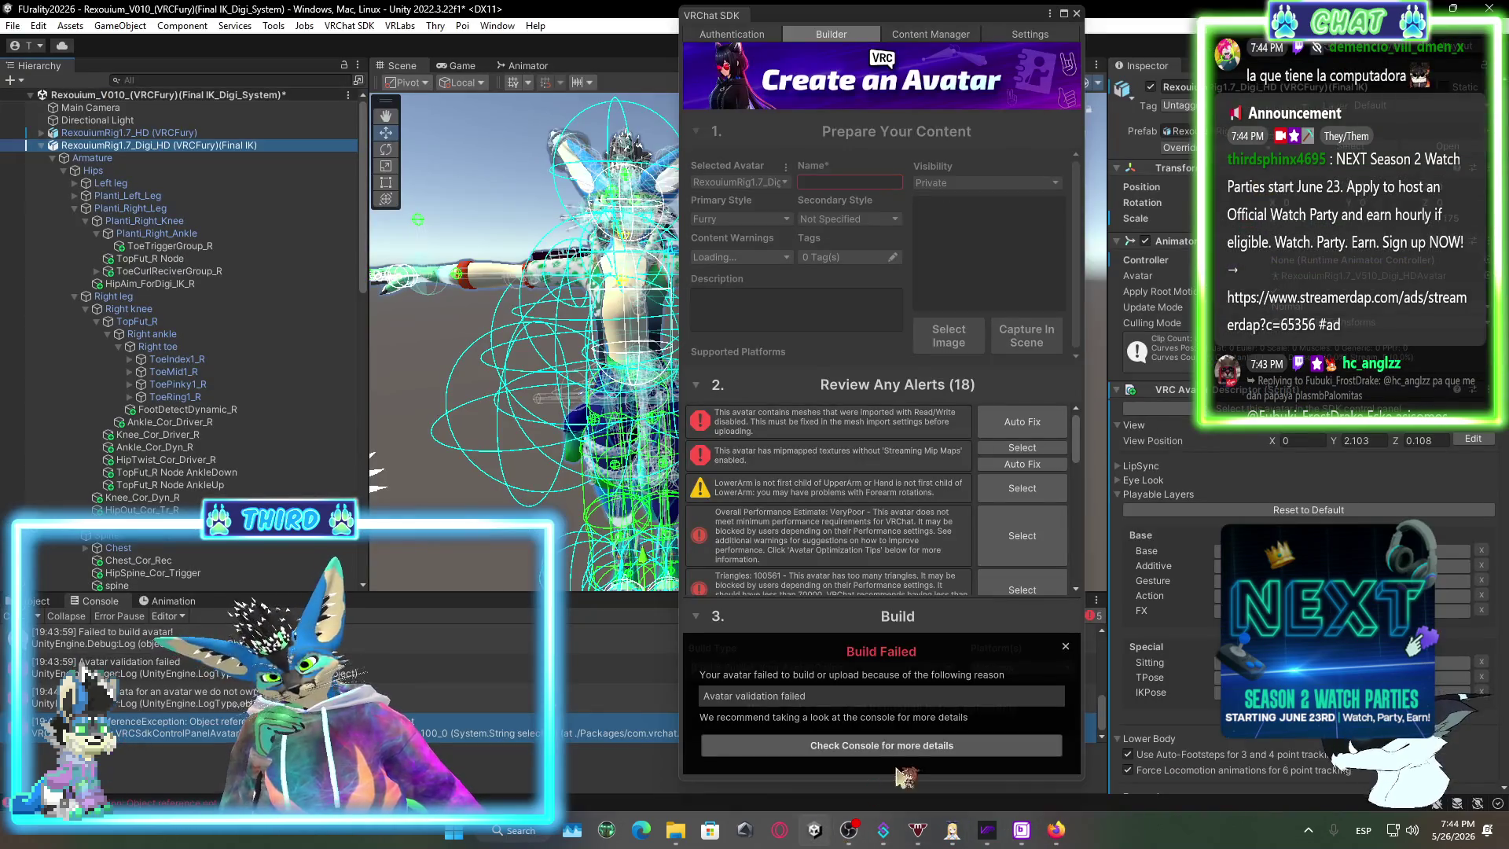
Open the console from the build-failure notice, move the SDK window aside, and read the 'Avatar validation failed' error.
{"action": "left_click", "coordinate": [848, 829]}
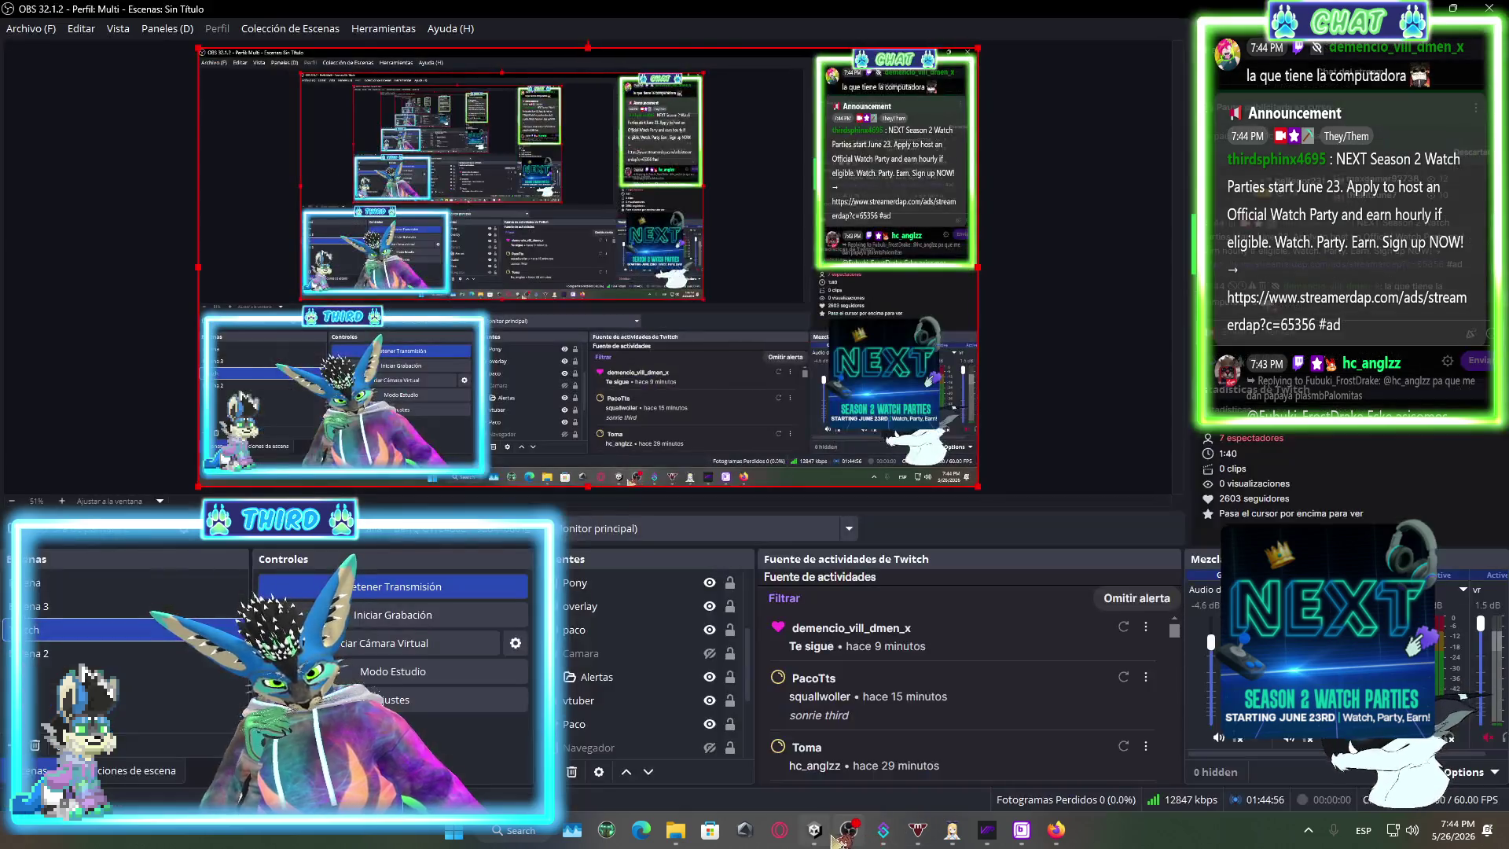
{"action": "left_click", "coordinate": [814, 829]}
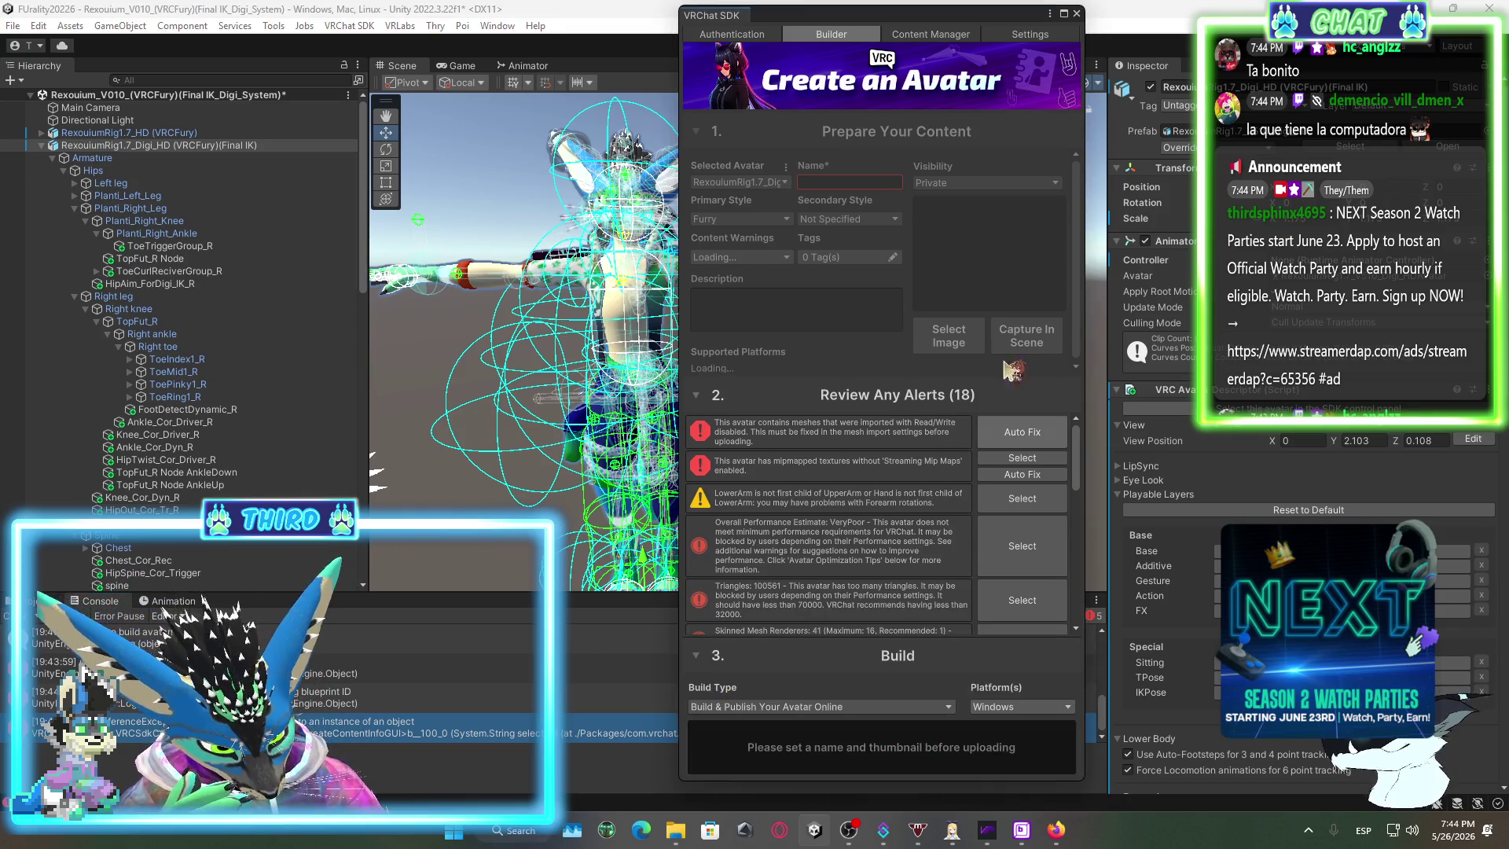
{"action": "left_click_drag", "start_coordinate": [915, 16], "coordinate": [1339, 25]}
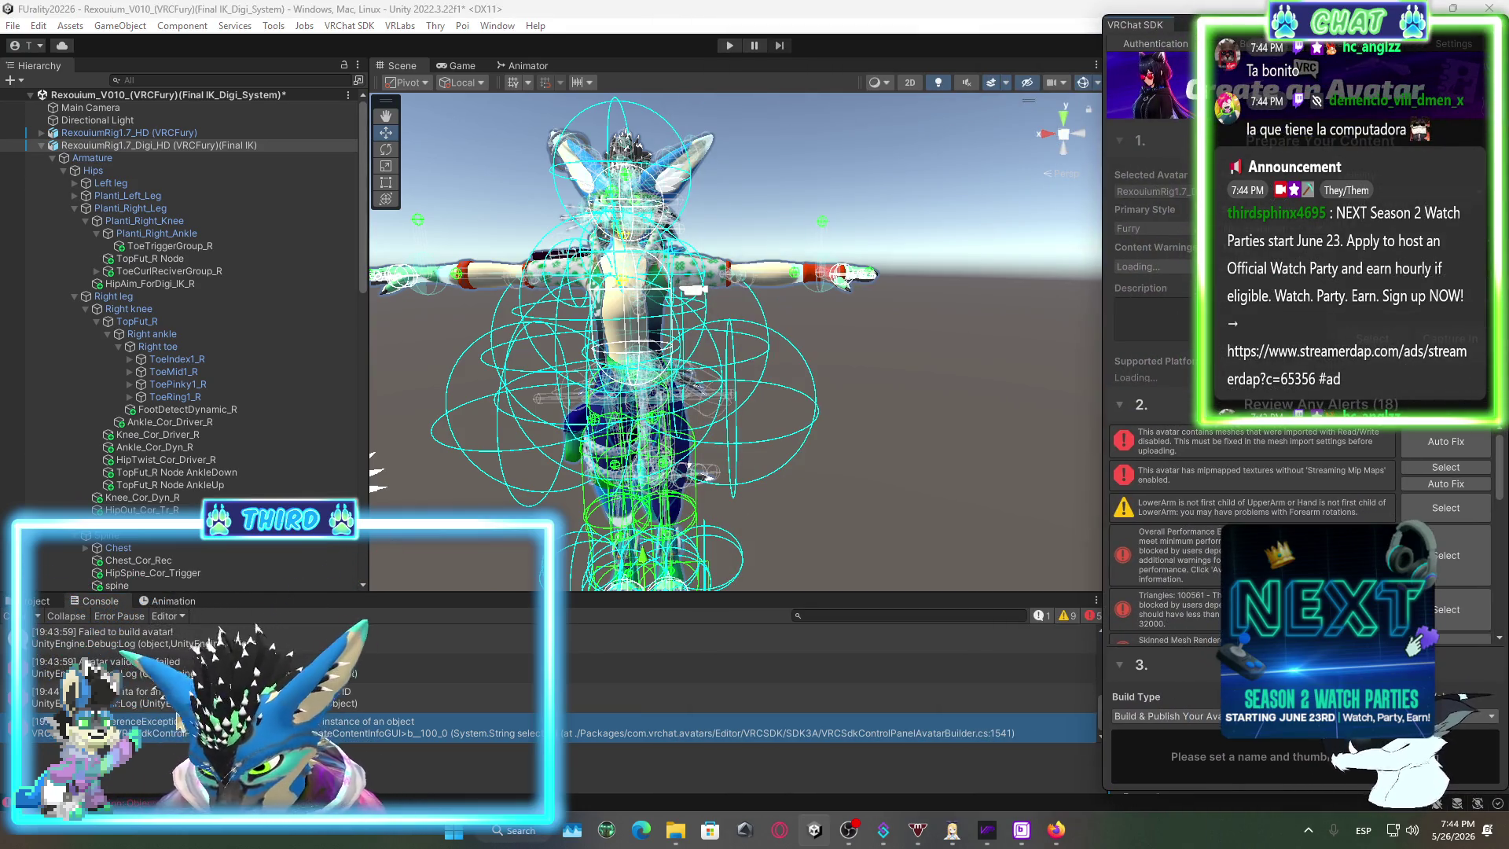
{"action": "left_click", "coordinate": [355, 695]}
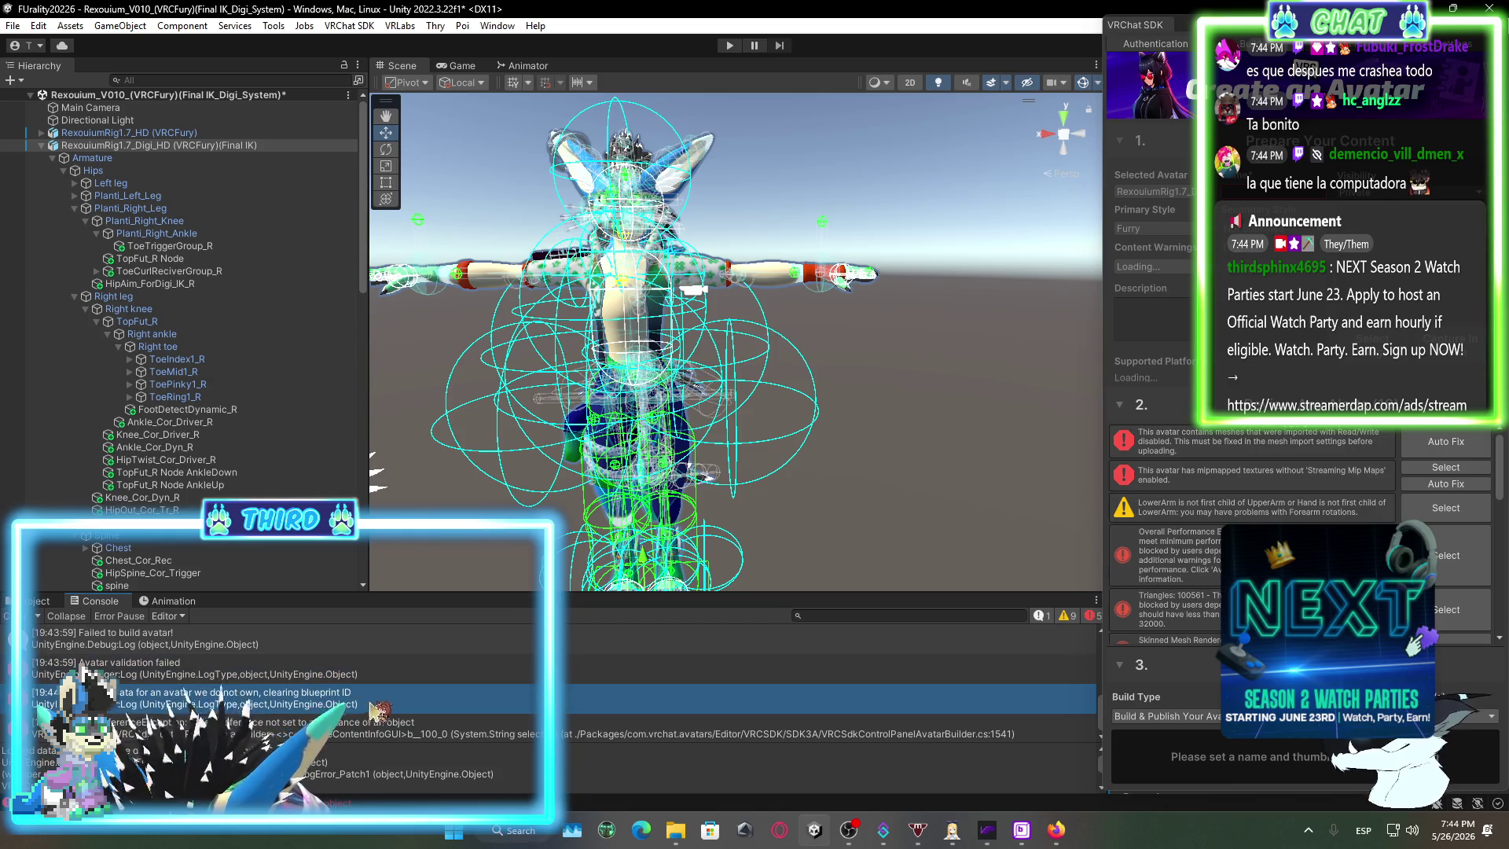
{"action": "left_click", "coordinate": [338, 676]}
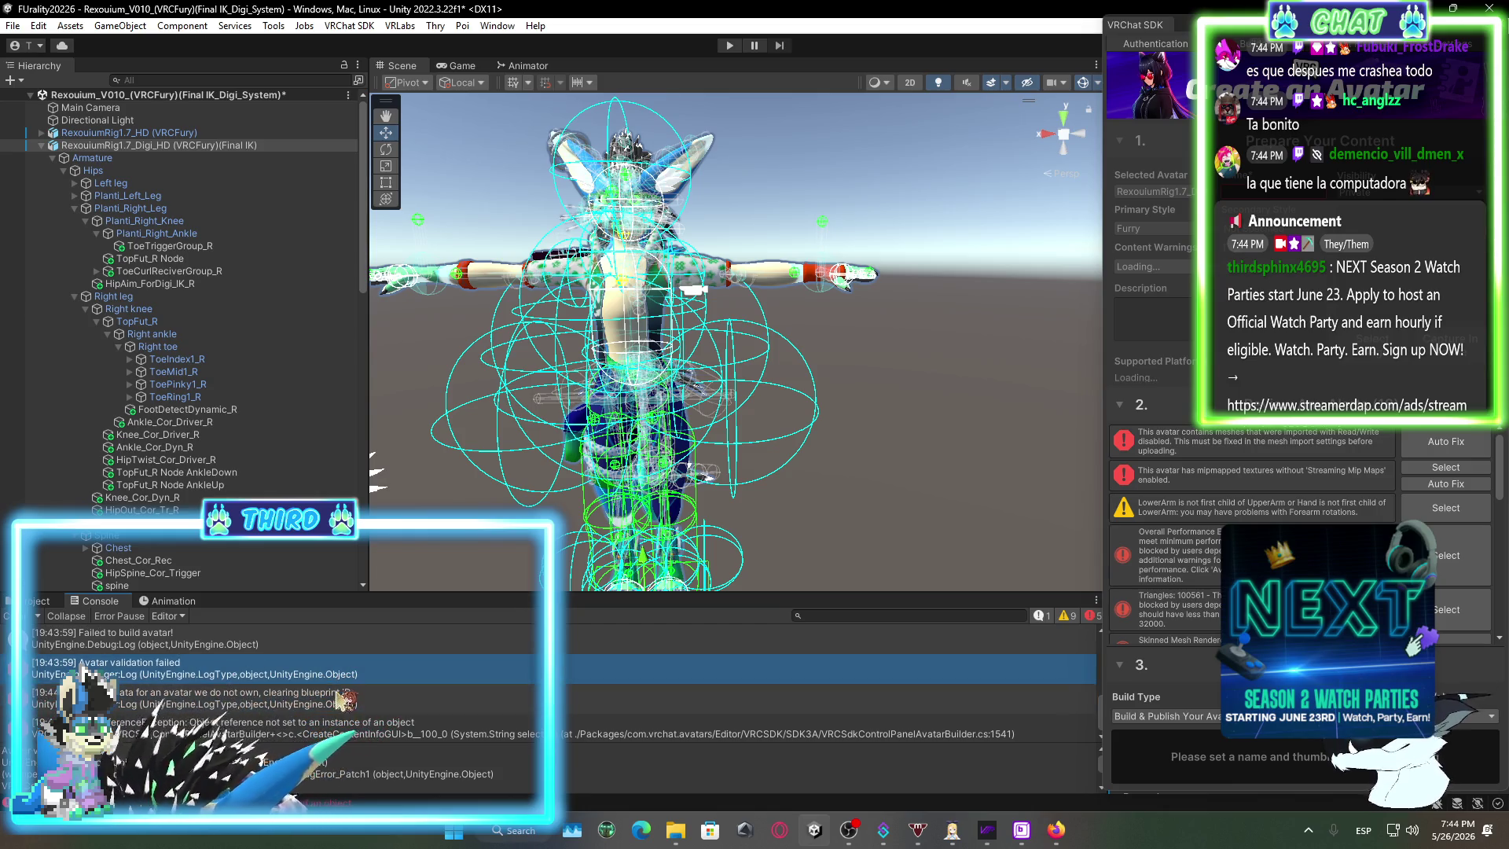